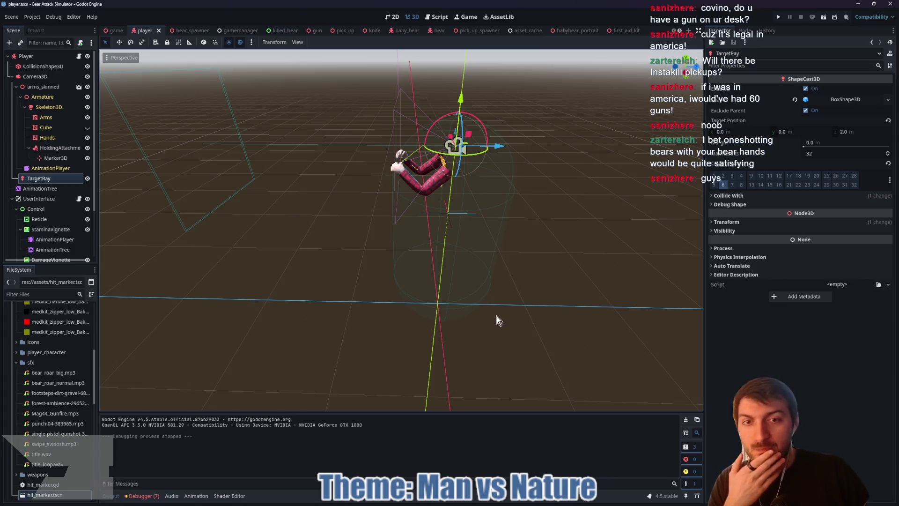
# Step: Orbit around the player's arms, then bring up the game scene in the 3D view
pyautogui.moveTo(499, 503)
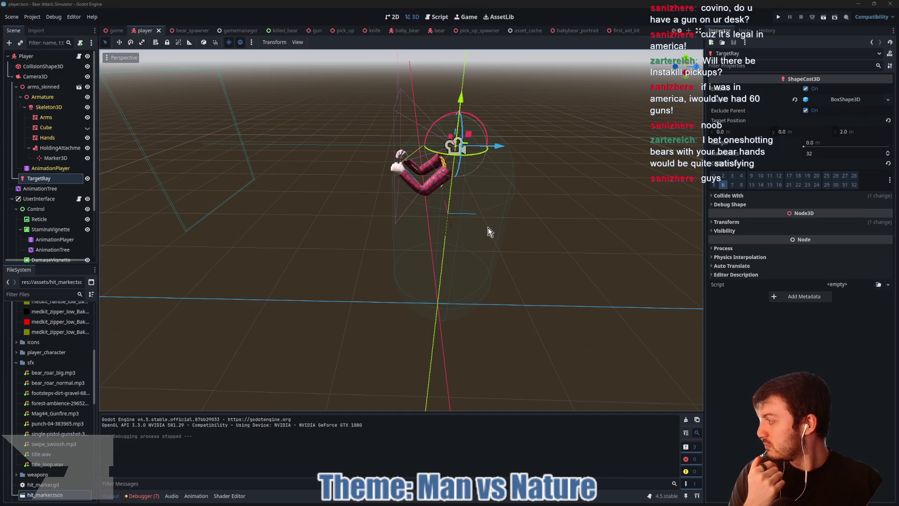
pyautogui.moveTo(519, 244); pyautogui.dragTo(507, 244)
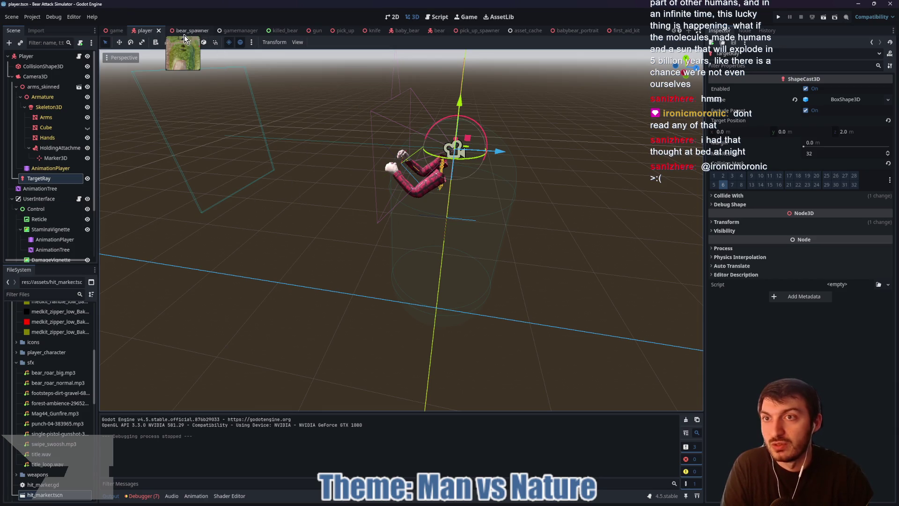
pyautogui.click(115, 30)
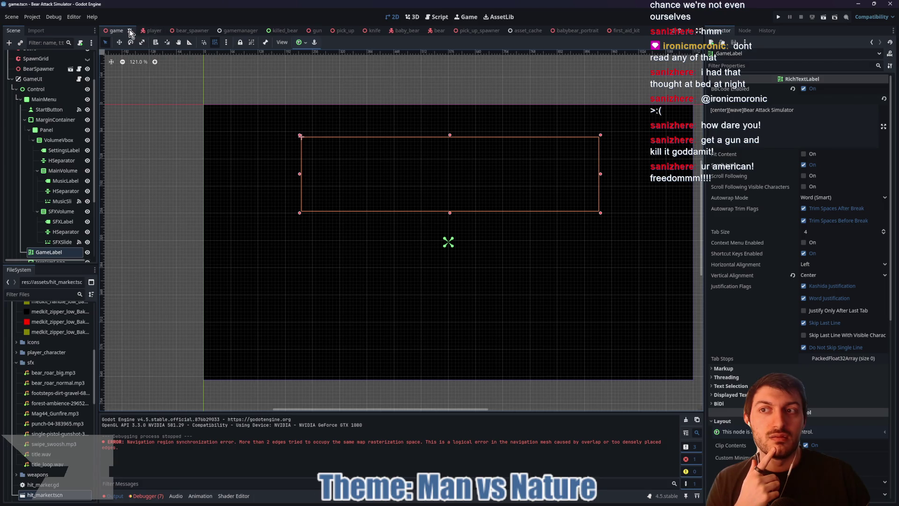
pyautogui.click(412, 17)
# Step: Survey the park from above toward the camp store, then open the bear scene
pyautogui.moveTo(440, 163)
pyautogui.mouseDown()
pyautogui.moveTo(390, 190)
pyautogui.moveTo(294, 190)
pyautogui.mouseUp()
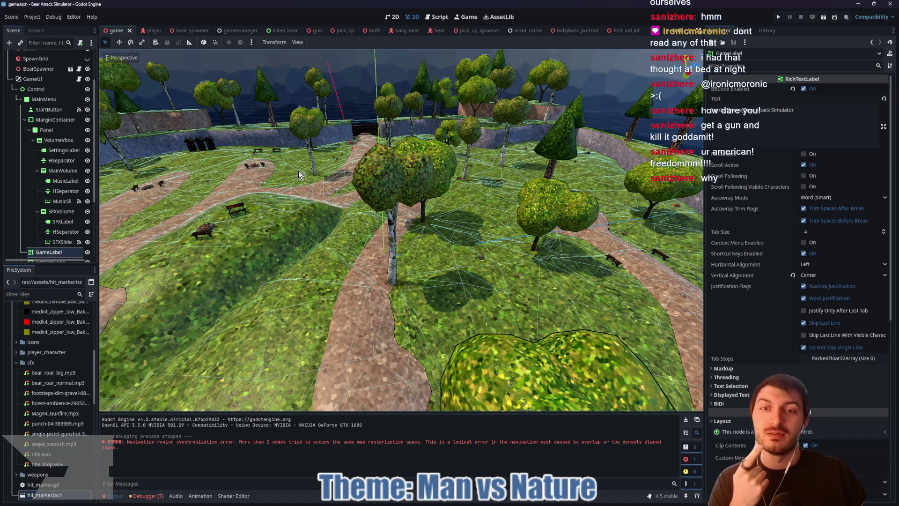
pyautogui.moveTo(348, 202)
pyautogui.mouseDown()
pyautogui.moveTo(439, 200)
pyautogui.moveTo(398, 220)
pyautogui.moveTo(335, 224)
pyautogui.mouseUp()
pyautogui.scroll(-5, 335, 223)
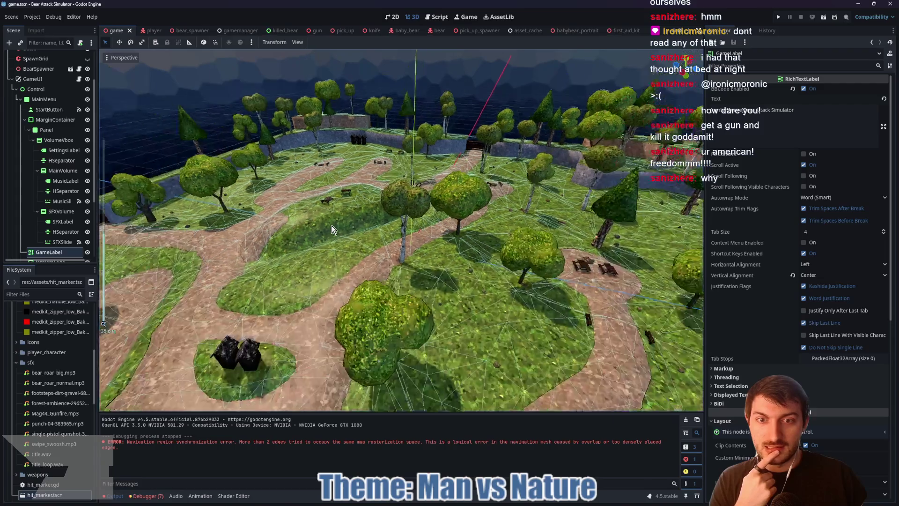
pyautogui.scroll(5, 372, 234)
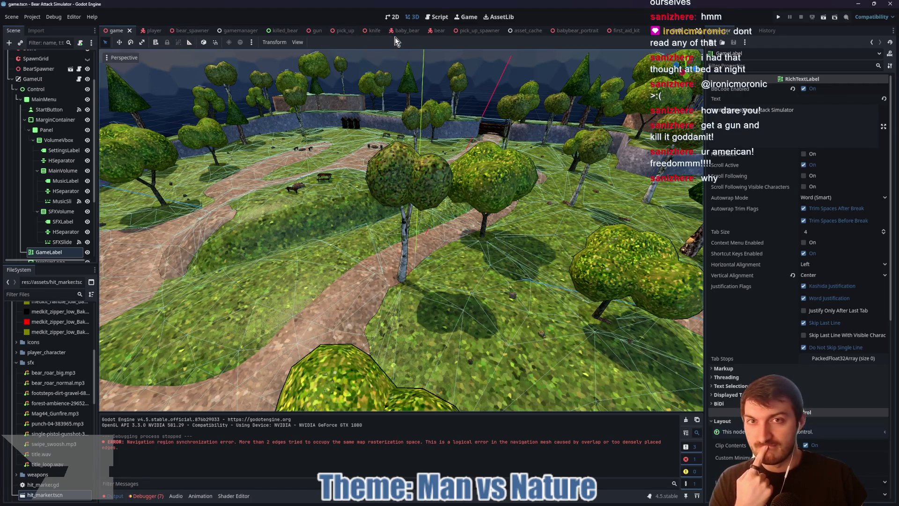
pyautogui.click(438, 30)
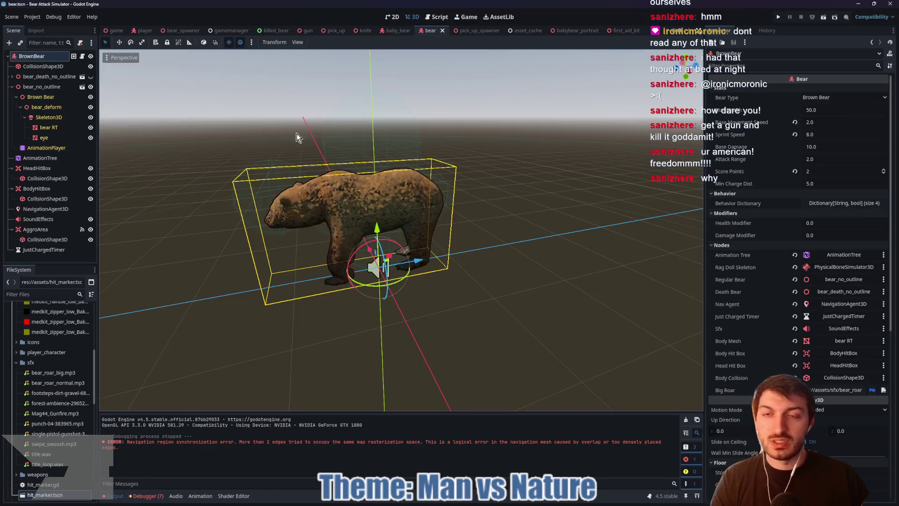
# Step: Open brown_bear.gd, jump to its parent bear.gd, and find the gravity line in _physics_process
pyautogui.click(82, 55)
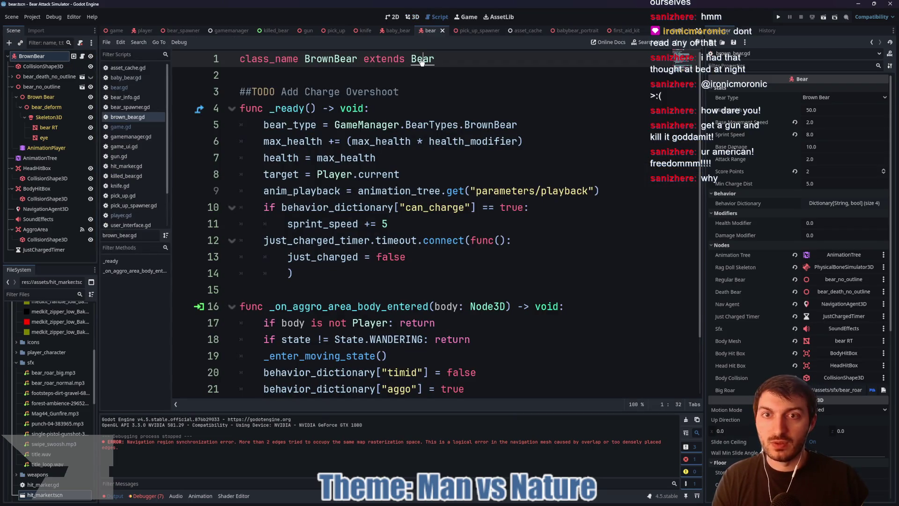
pyautogui.keyDown('ctrl'); pyautogui.click(423, 59); pyautogui.keyUp('ctrl')
pyautogui.scroll(20, 414, 169)
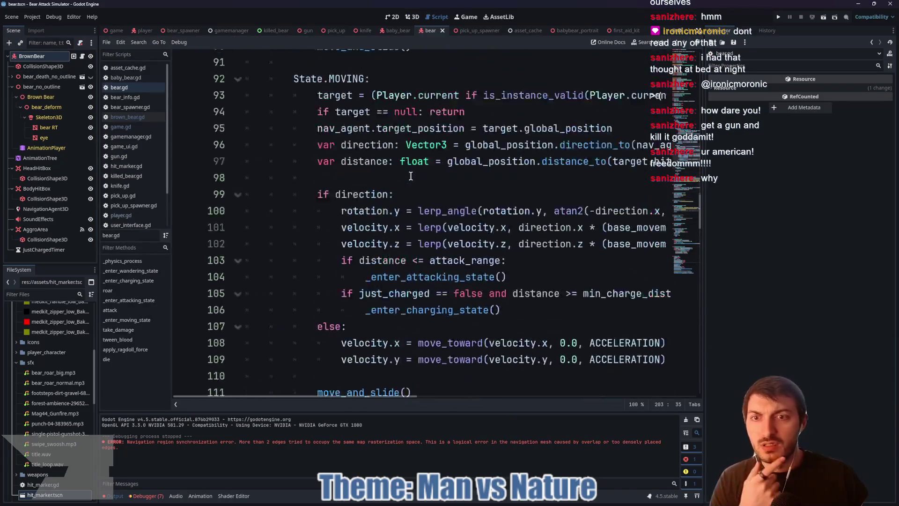
pyautogui.scroll(3, 389, 192)
pyautogui.click(481, 200)
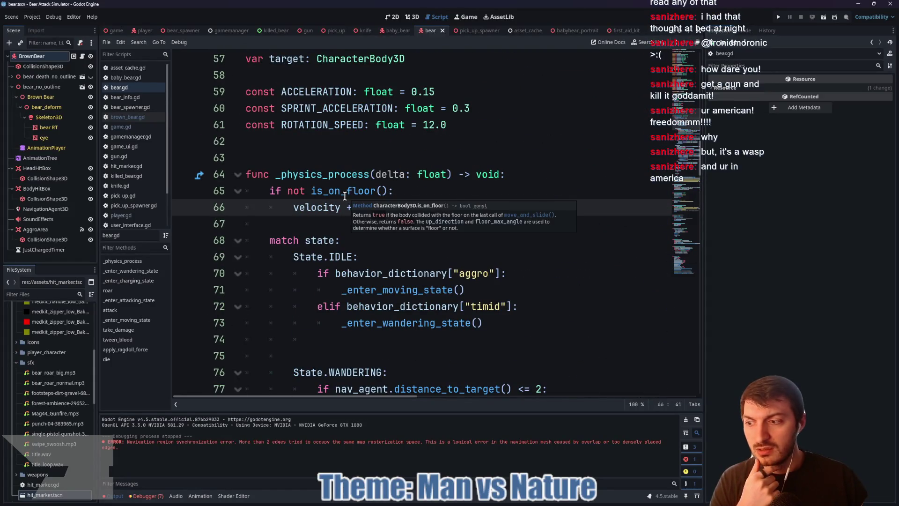
pyautogui.moveTo(338, 195)
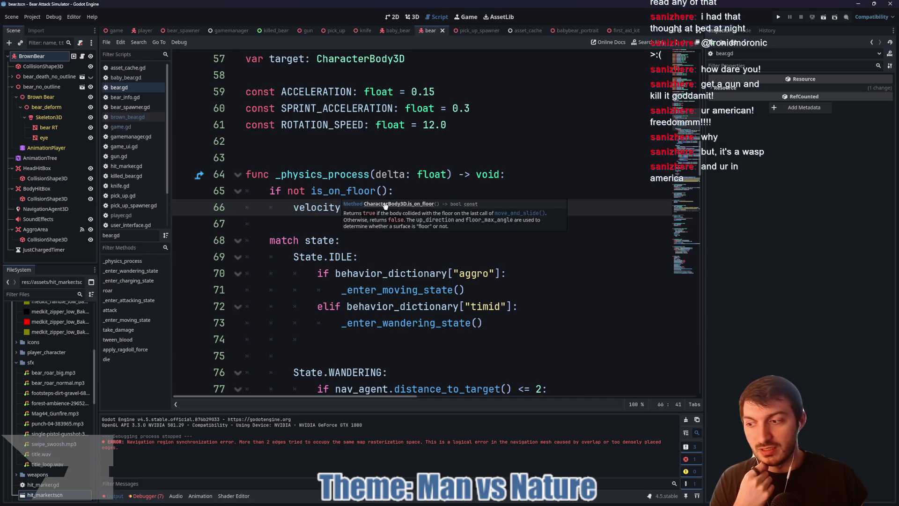
pyautogui.click(429, 195)
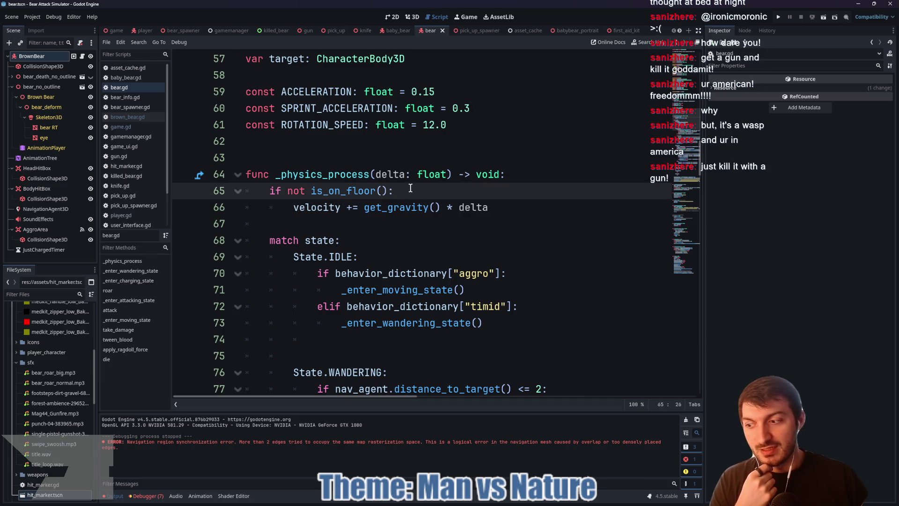
# Step: Examine the += get_gravity() * delta expression on line 66 and save the scene
pyautogui.moveTo(507, 208); pyautogui.dragTo(307, 206)
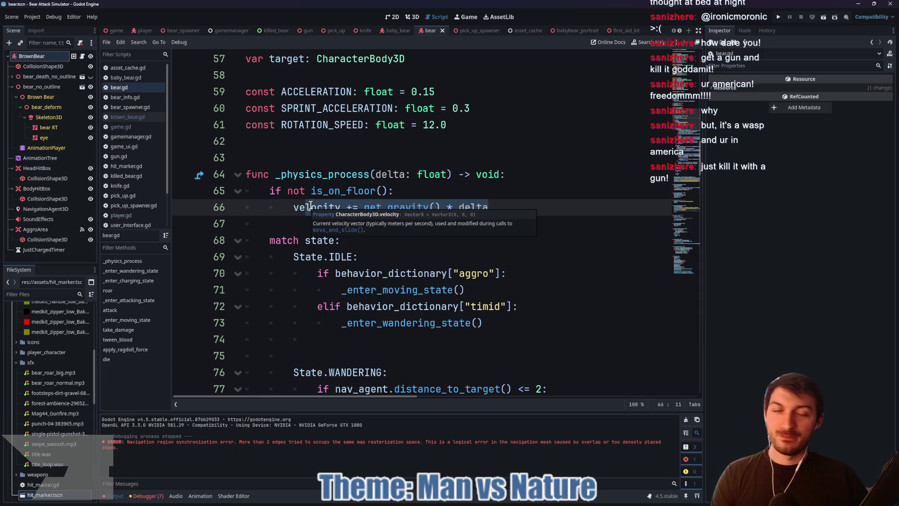
pyautogui.click(495, 206)
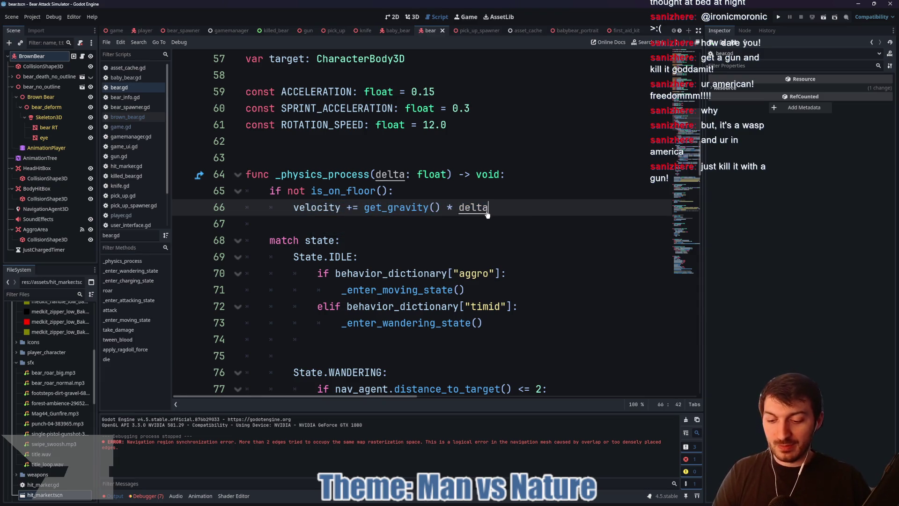
pyautogui.hotkey('ctrl', 's')
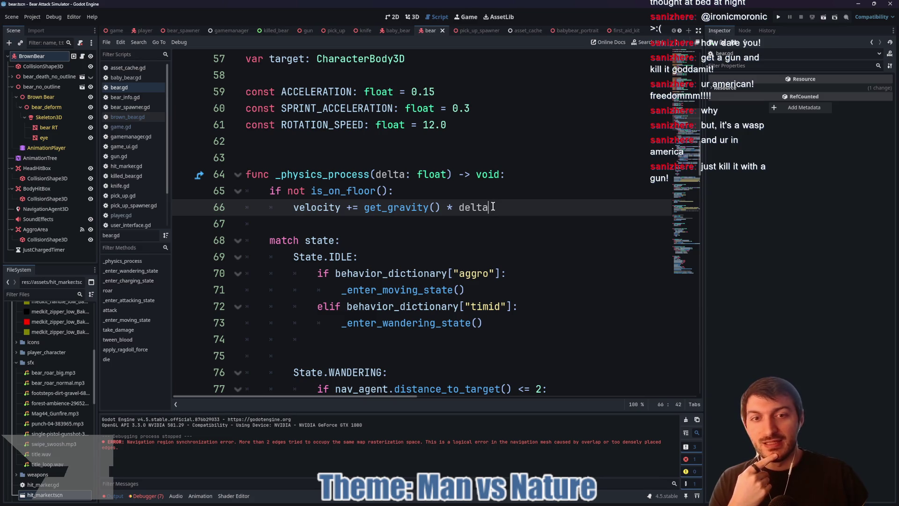
pyautogui.moveTo(492, 206); pyautogui.dragTo(346, 207)
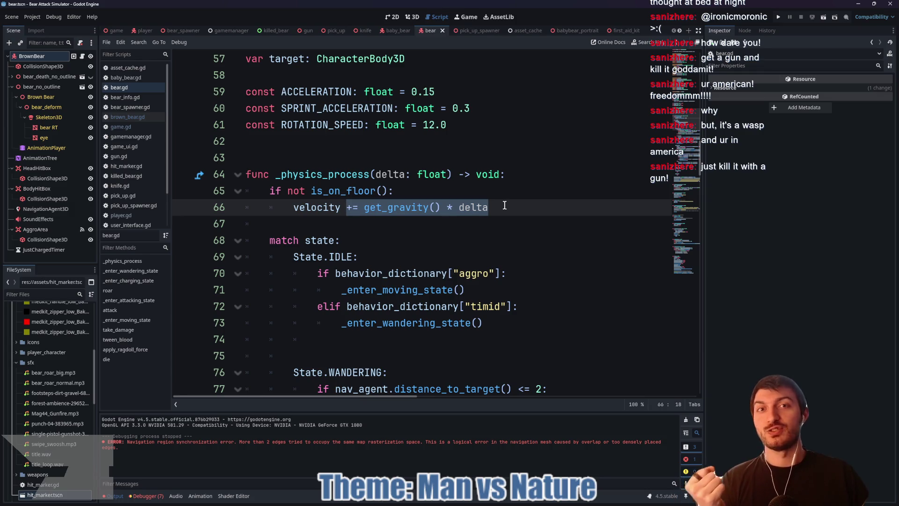
pyautogui.click(503, 205)
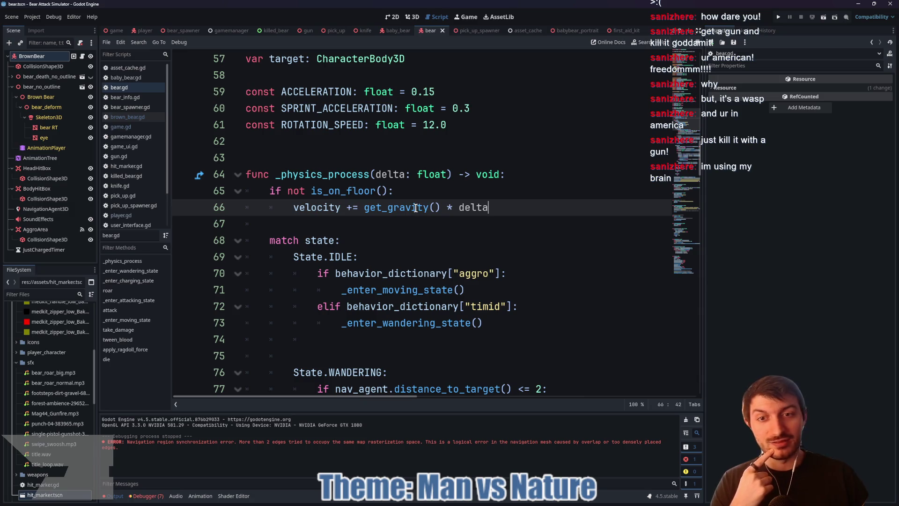
pyautogui.moveTo(415, 207)
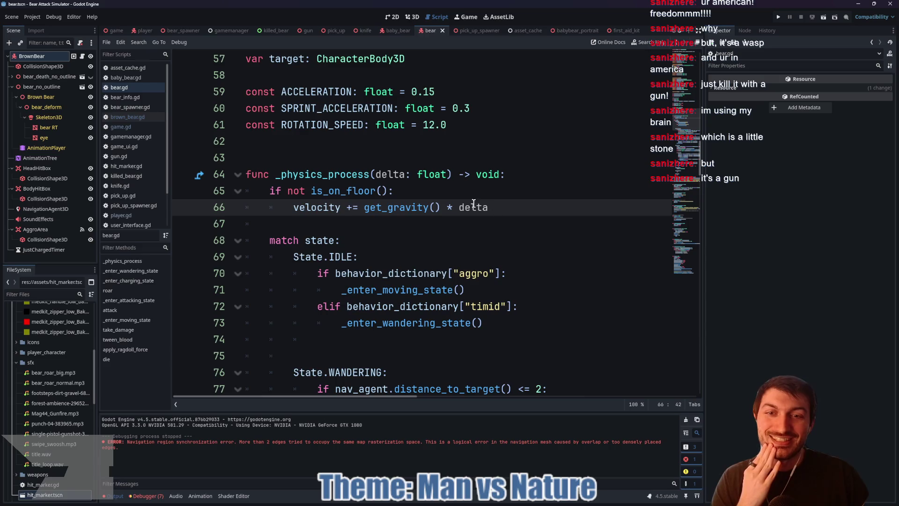
pyautogui.moveTo(391, 210)
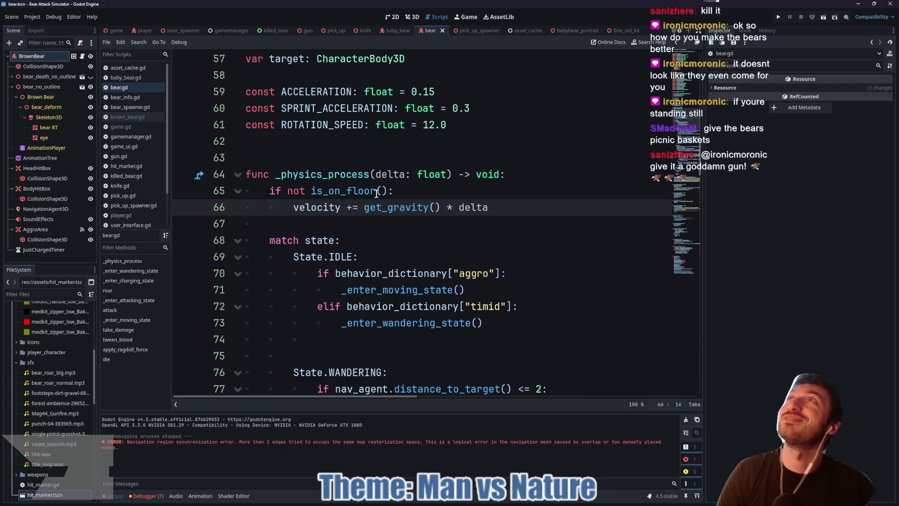
pyautogui.moveTo(376, 193)
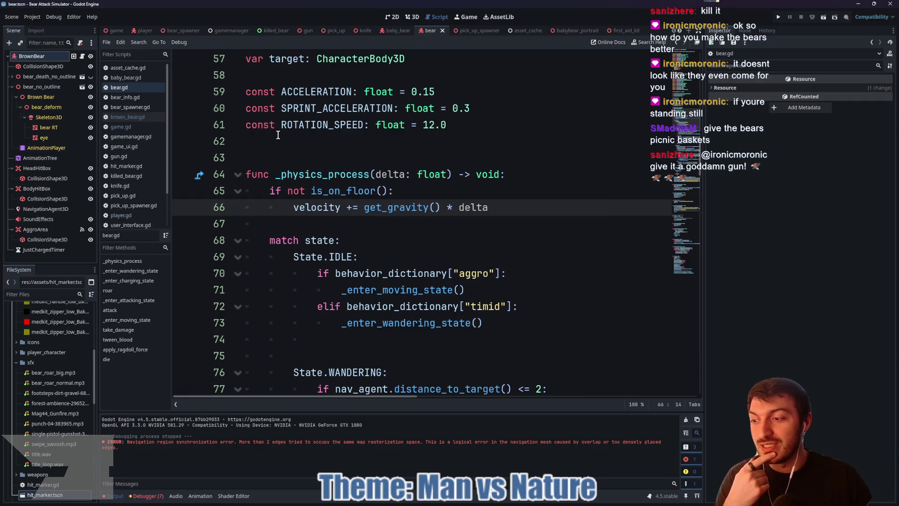
pyautogui.click(116, 32)
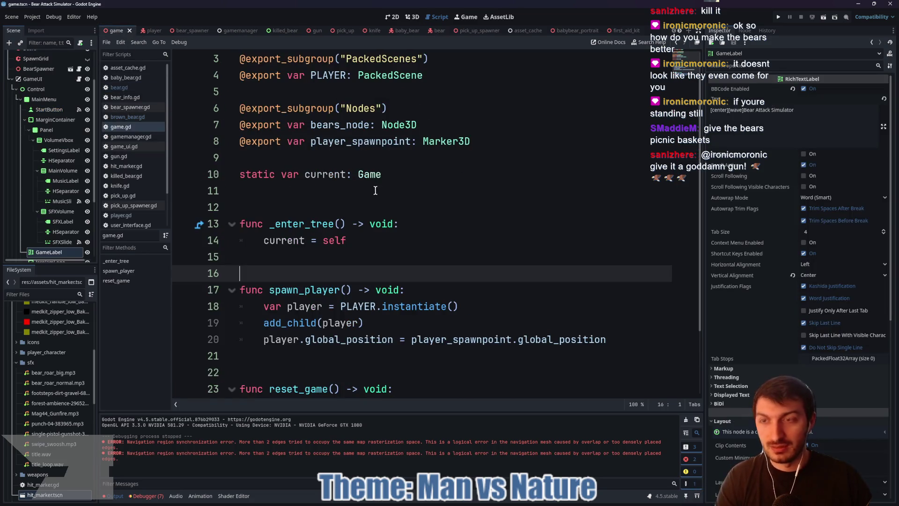
# Step: Run the project with F5 and start a round from the Bear Attack Simulator title screen
pyautogui.press('F5')
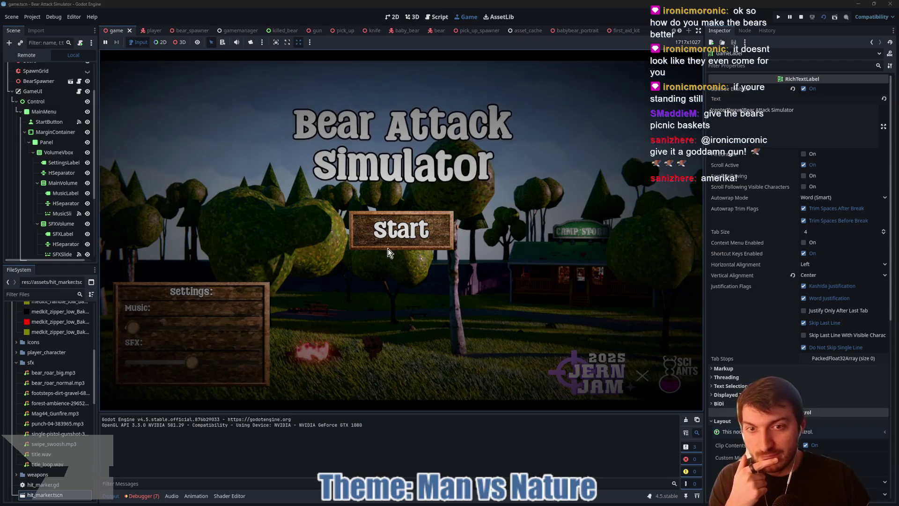
pyautogui.click(402, 230)
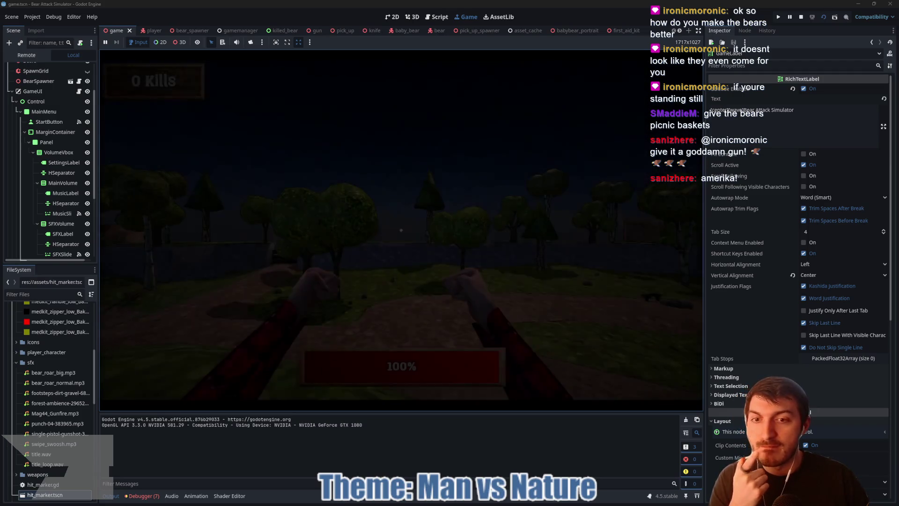
# Step: Walk past the picnic table, over the grassy hill, and toward a new path
pyautogui.press('w')
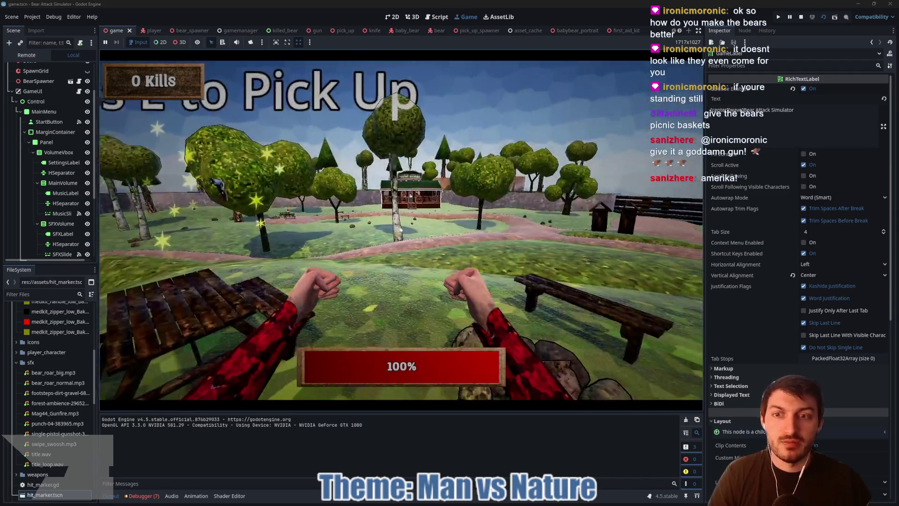
pyautogui.press('w')
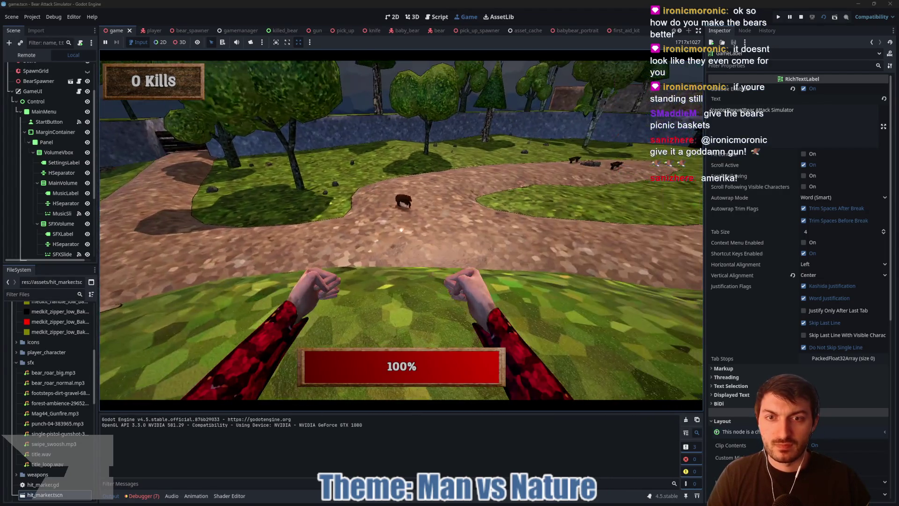
pyautogui.press('w')
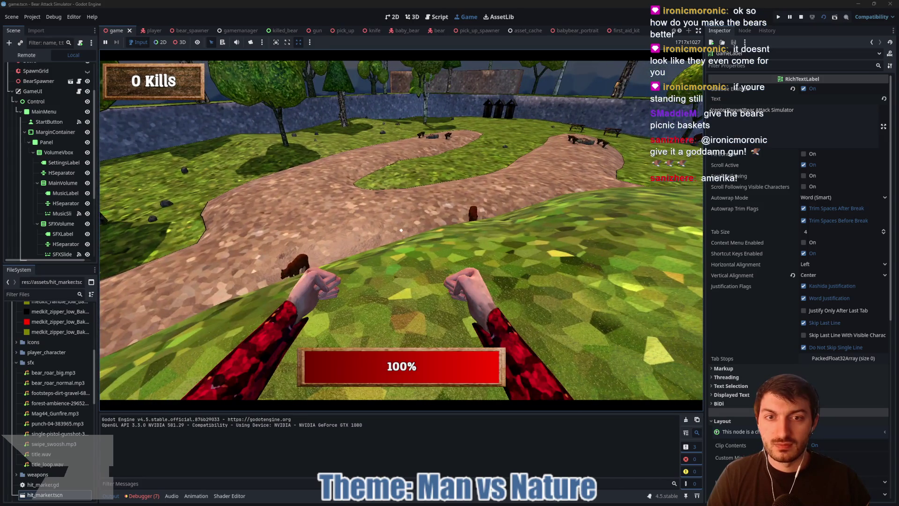
pyautogui.press('w')
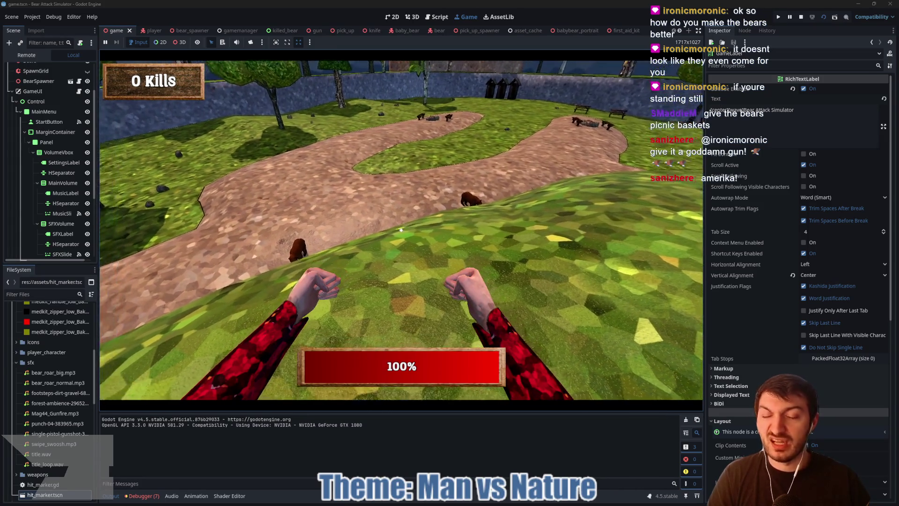
pyautogui.press('w')
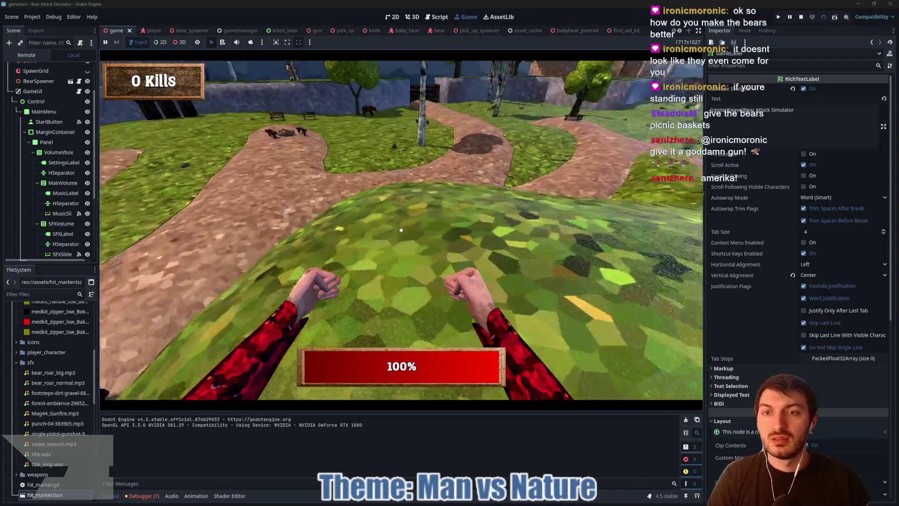
pyautogui.press('w')
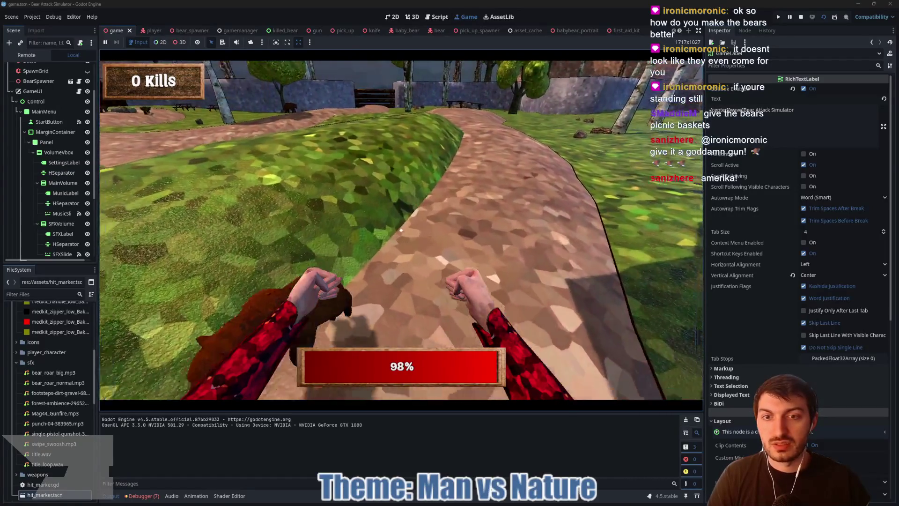
pyautogui.press('w')
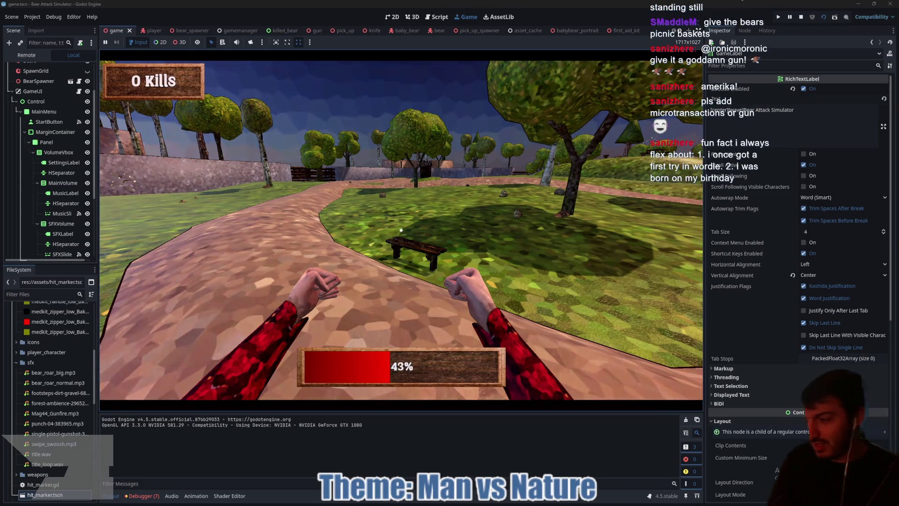
# Step: Stop the running game with F8 to return to game.gd
pyautogui.moveTo(401, 230)
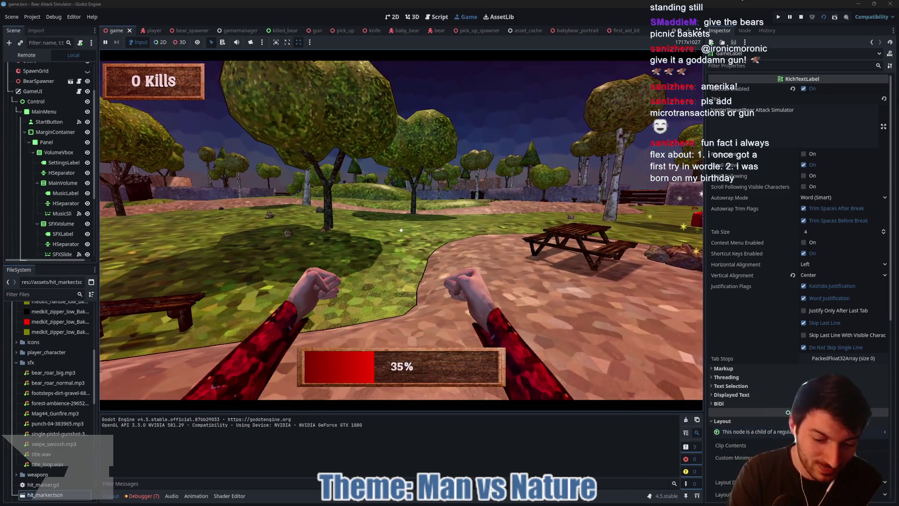
pyautogui.press('F8')
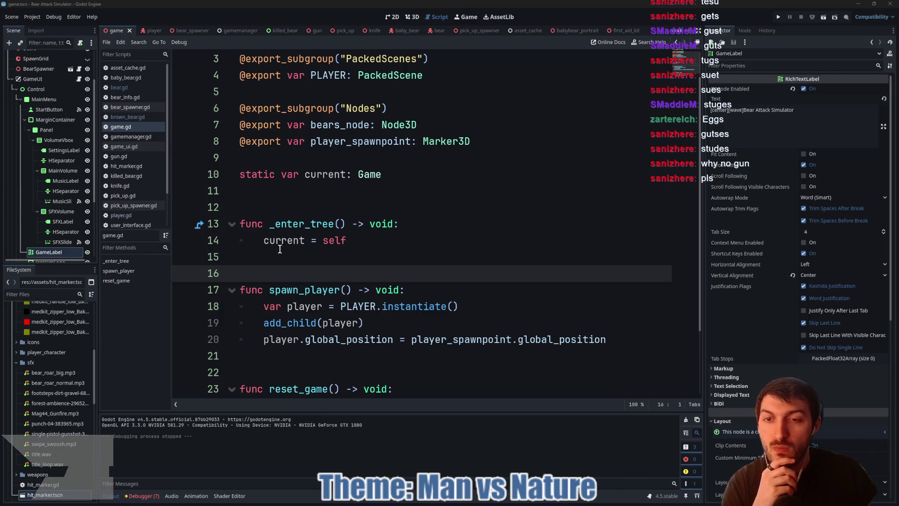
# Step: Change spawn_count in bear_spawner.gd from 10 to 20, save, and return to game.gd
pyautogui.scroll(-1, 349, 268)
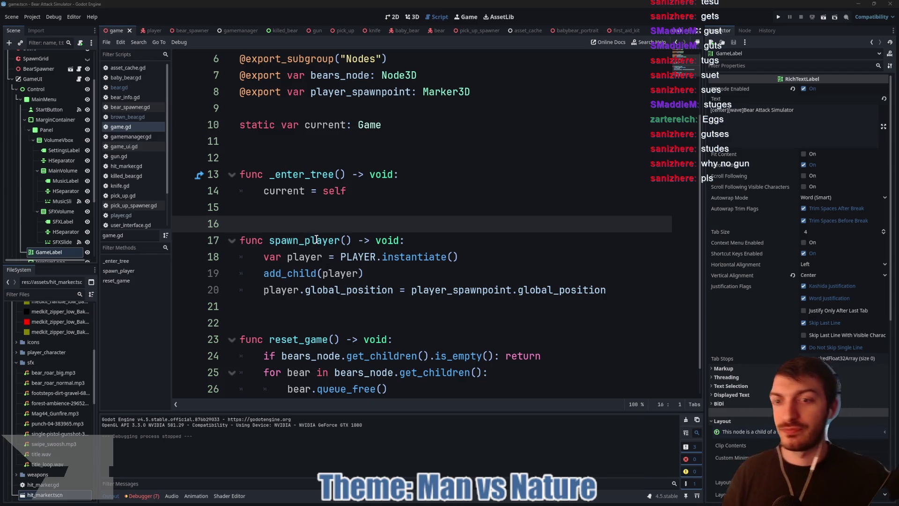
pyautogui.click(315, 207)
pyautogui.scroll(-1, 323, 215)
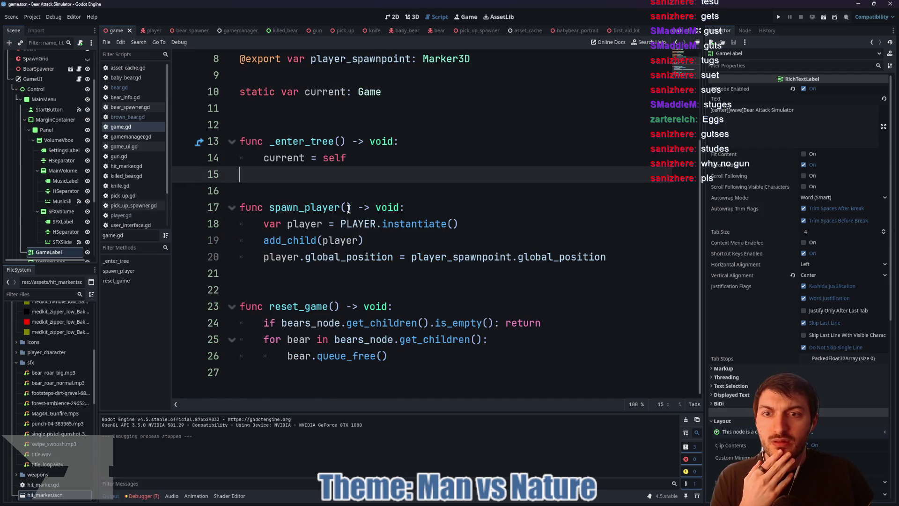
pyautogui.scroll(3, 348, 208)
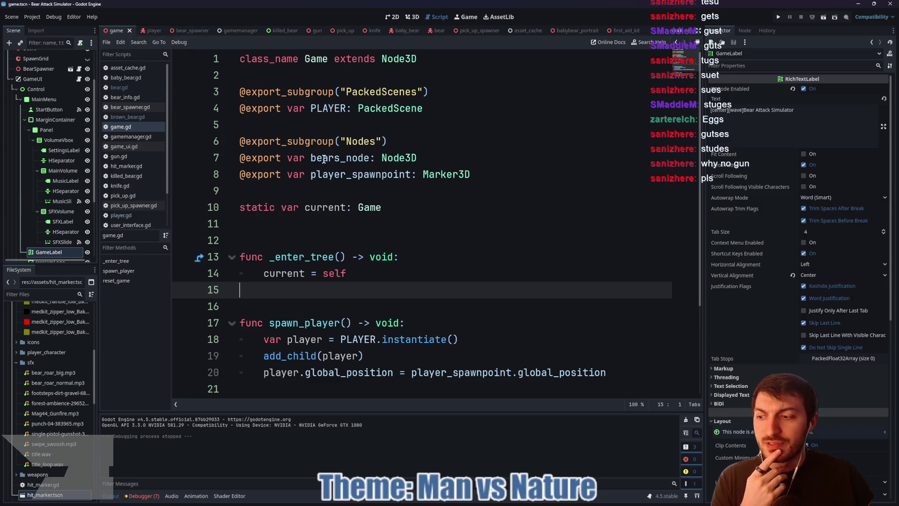
pyautogui.click(181, 32)
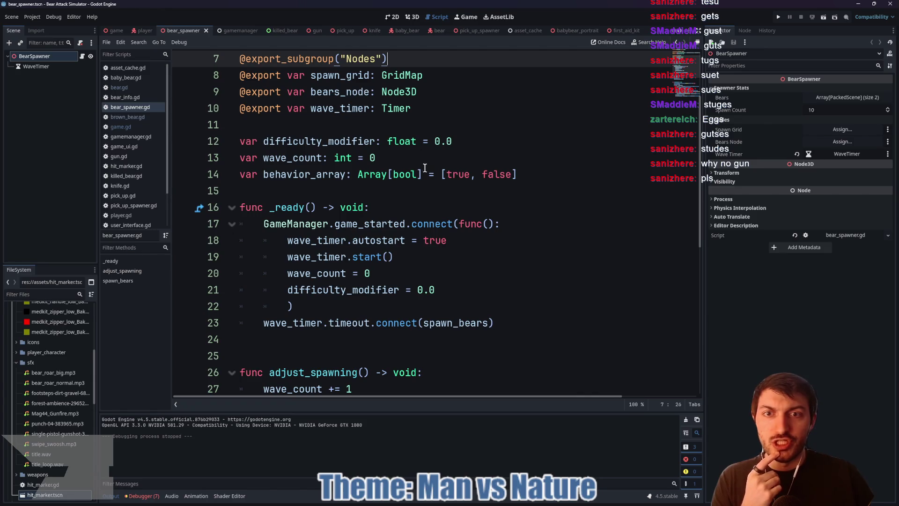
pyautogui.scroll(2, 430, 174)
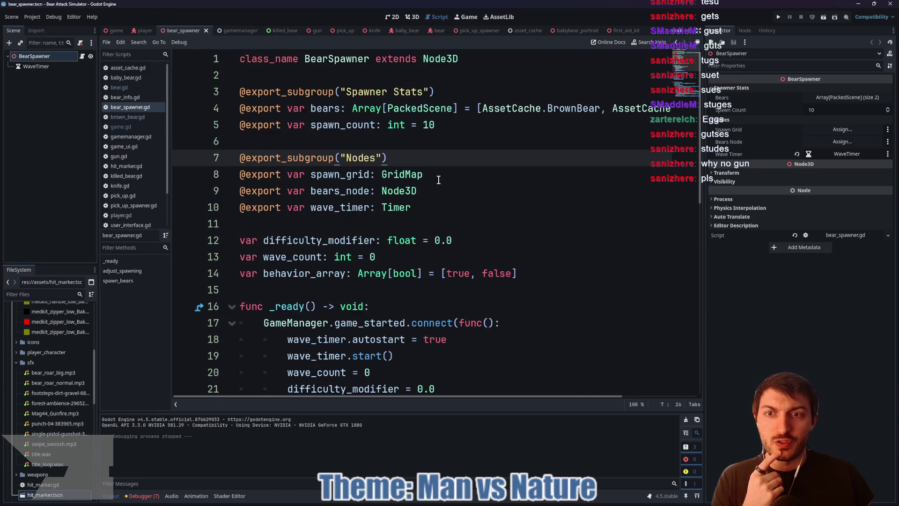
pyautogui.click(426, 126)
pyautogui.write('2')
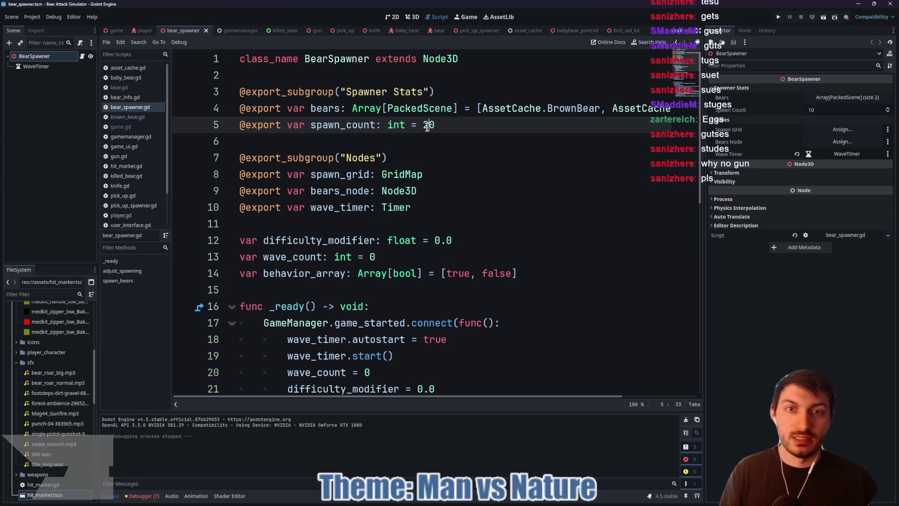
pyautogui.hotkey('ctrl', 's')
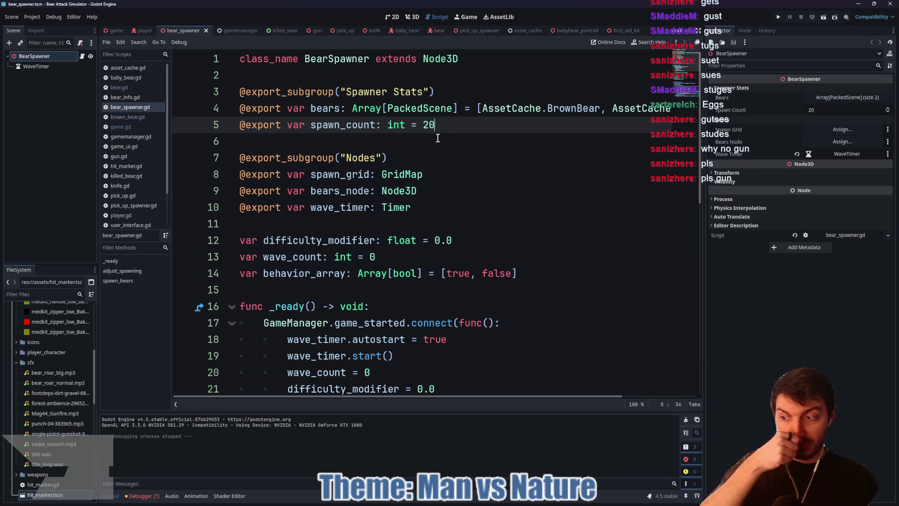
pyautogui.click(116, 29)
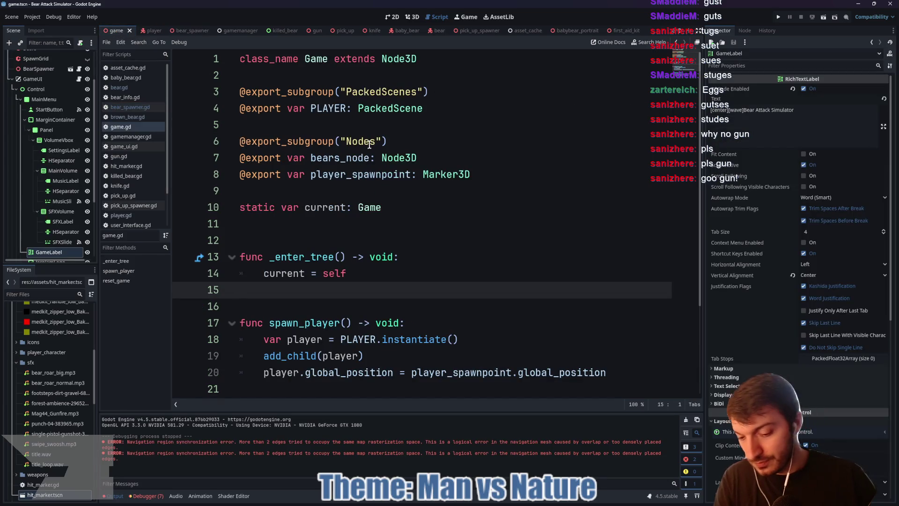
pyautogui.press('F5')
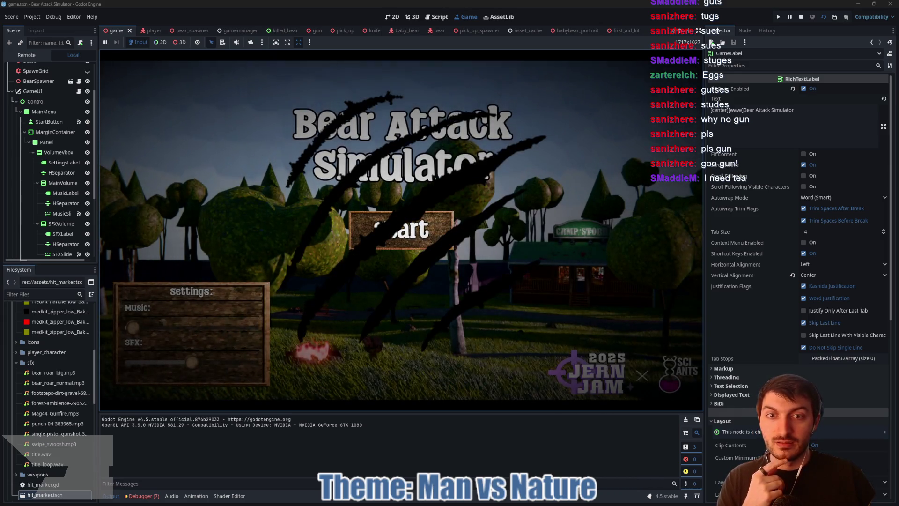
pyautogui.click(401, 229)
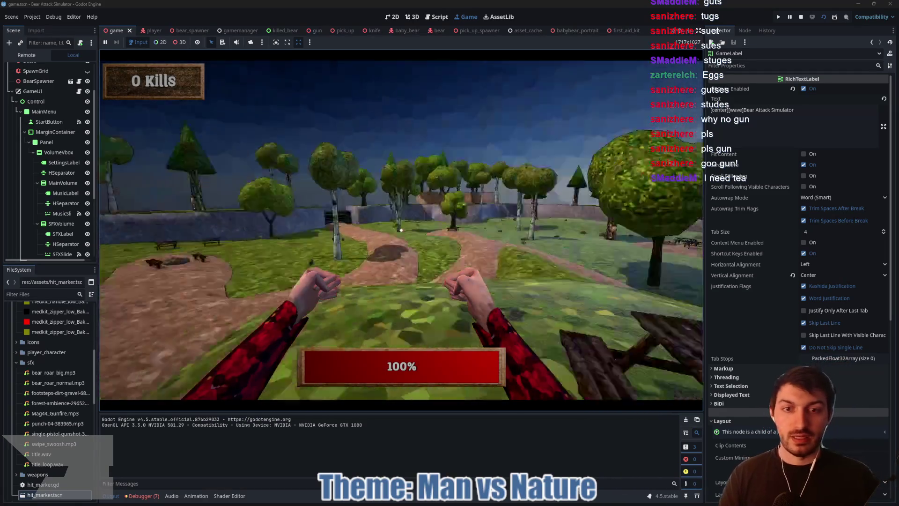
pyautogui.press('w')
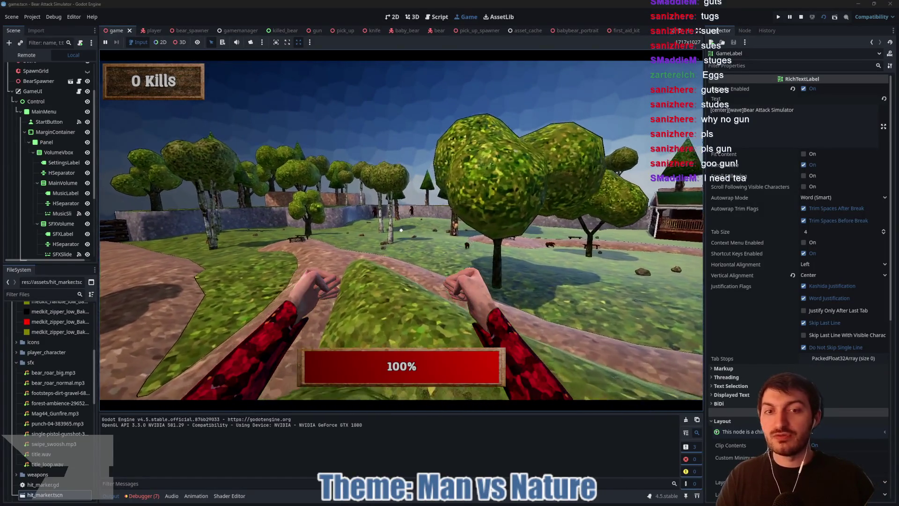
pyautogui.press('w')
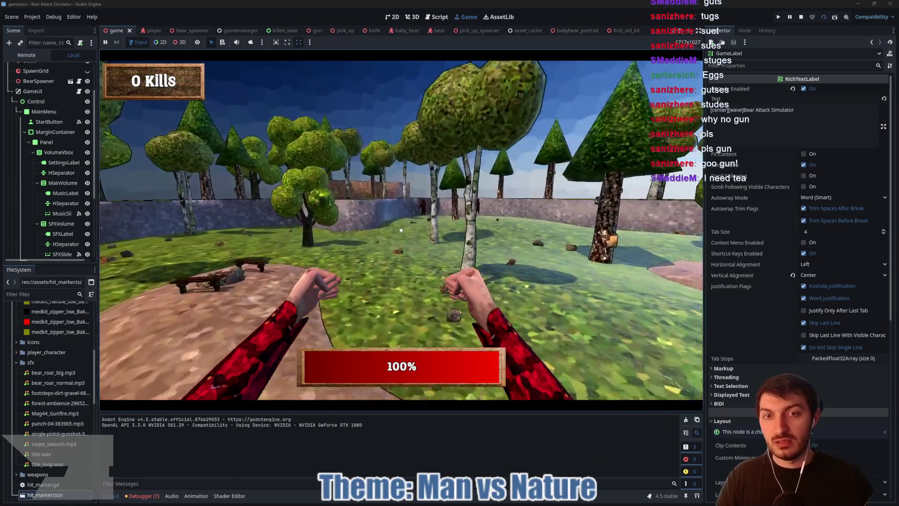
pyautogui.press('w')
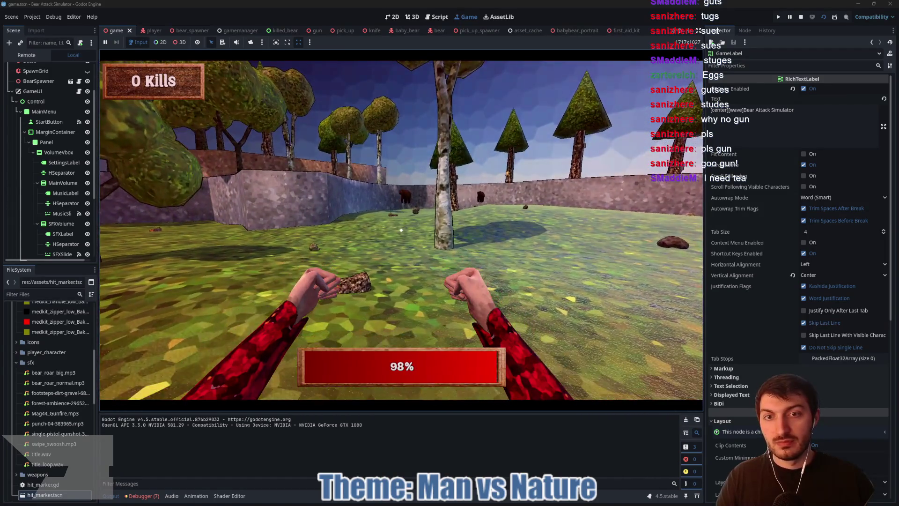
pyautogui.press('w')
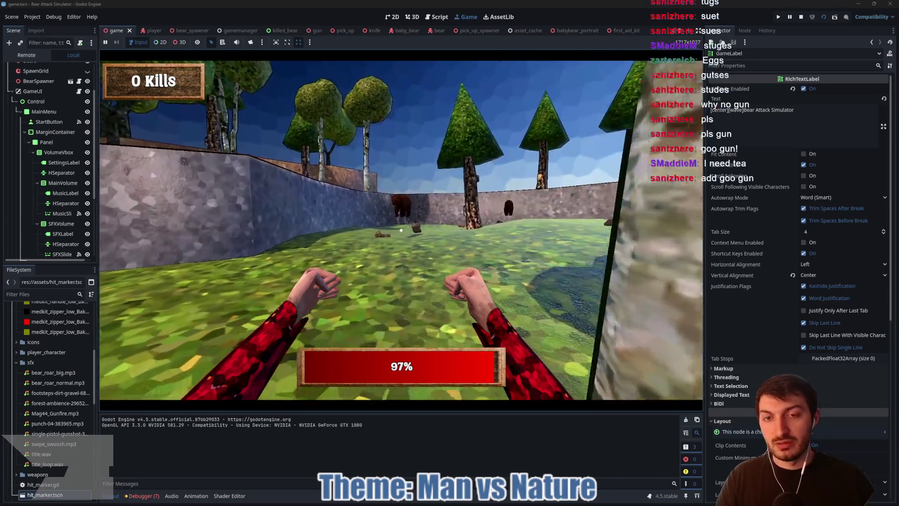
pyautogui.press('w')
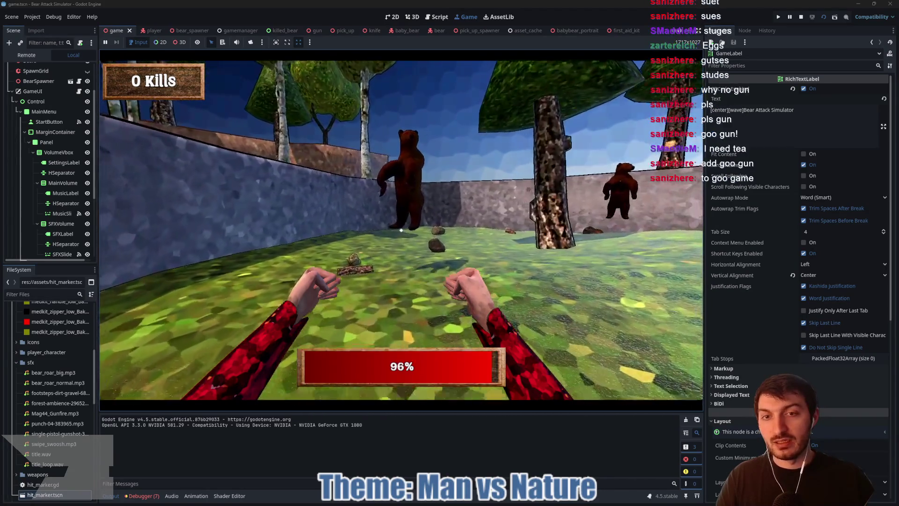
pyautogui.click(401, 229)
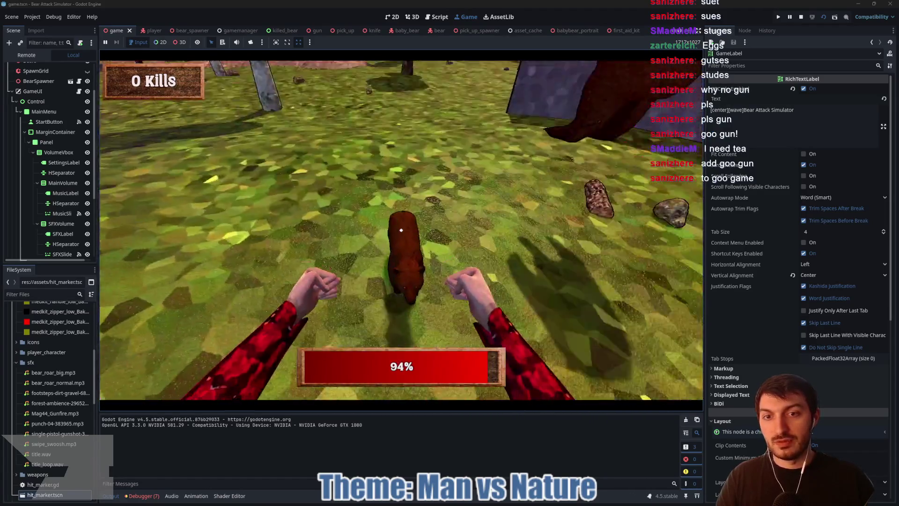
pyautogui.click(402, 230)
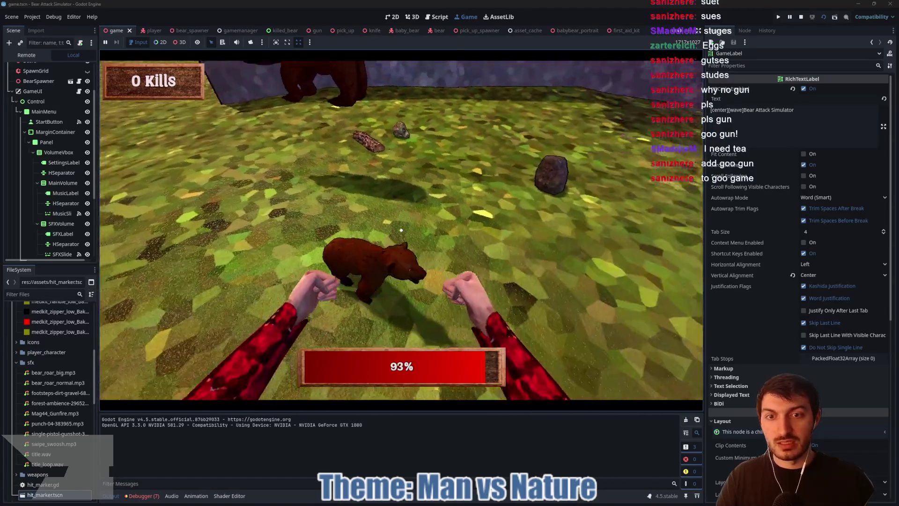
pyautogui.click(401, 229)
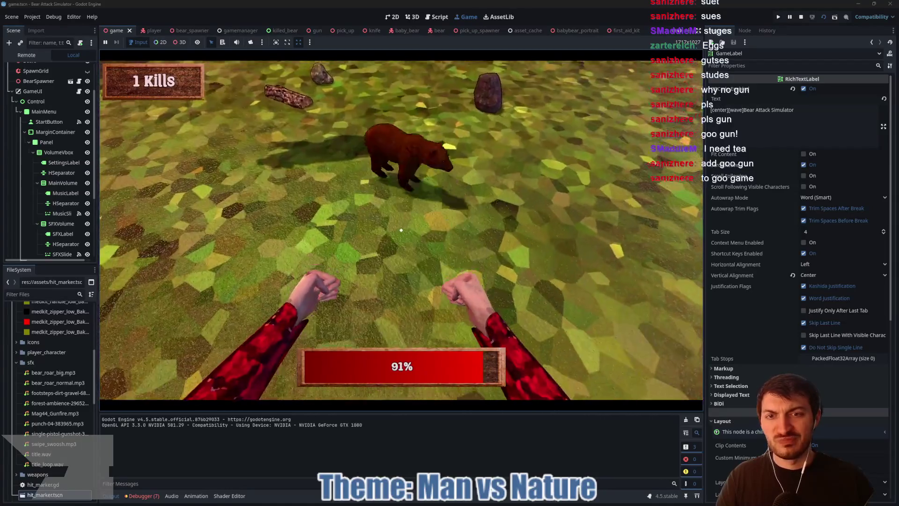
pyautogui.click(401, 230)
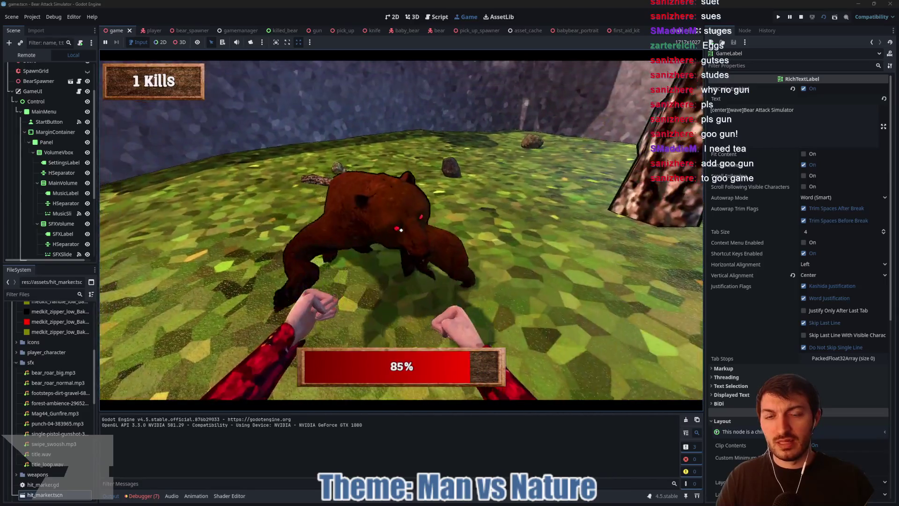
pyautogui.press('F8')
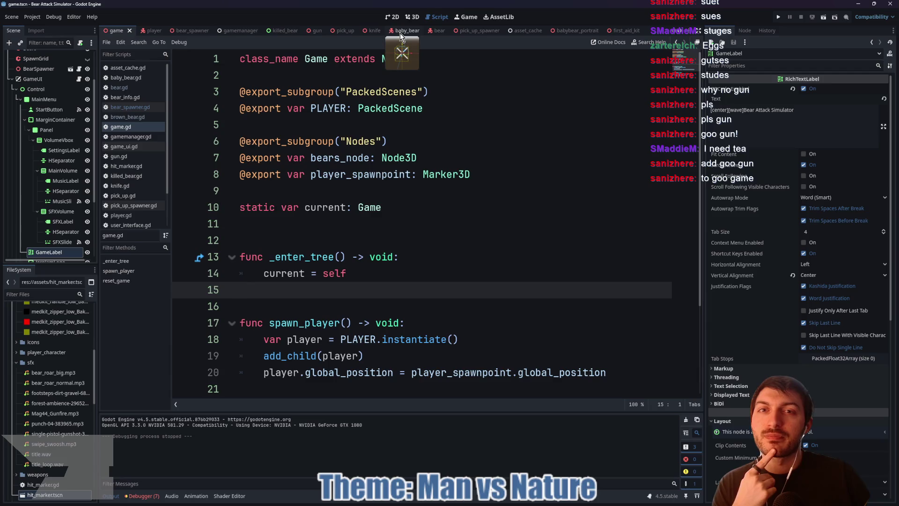
pyautogui.click(436, 31)
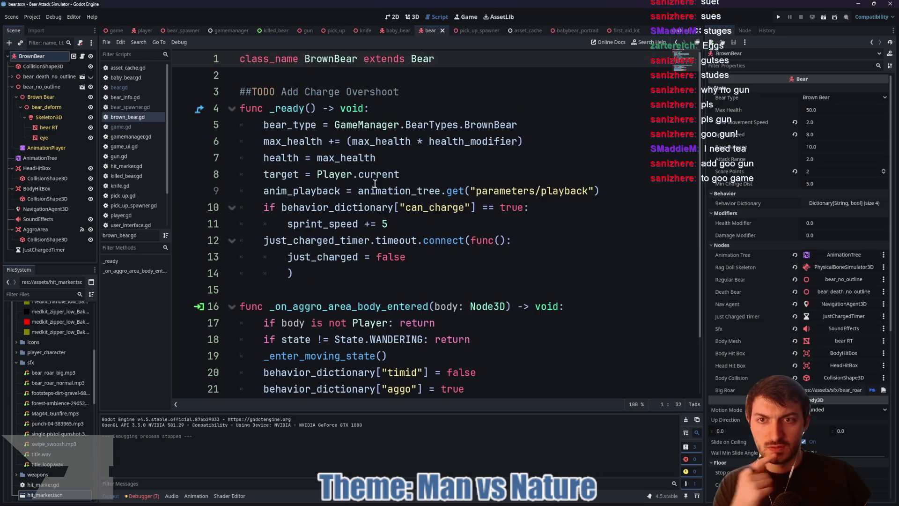
# Step: Jump from brown_bear.gd to its parent bear.gd script via Bear on line 1
pyautogui.keyDown('ctrl'); pyautogui.click(420, 63); pyautogui.keyUp('ctrl')
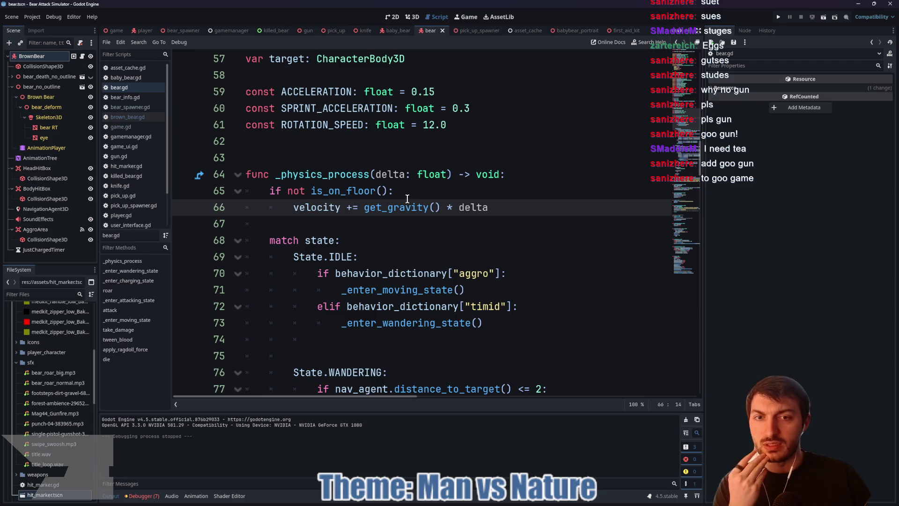
pyautogui.moveTo(397, 201)
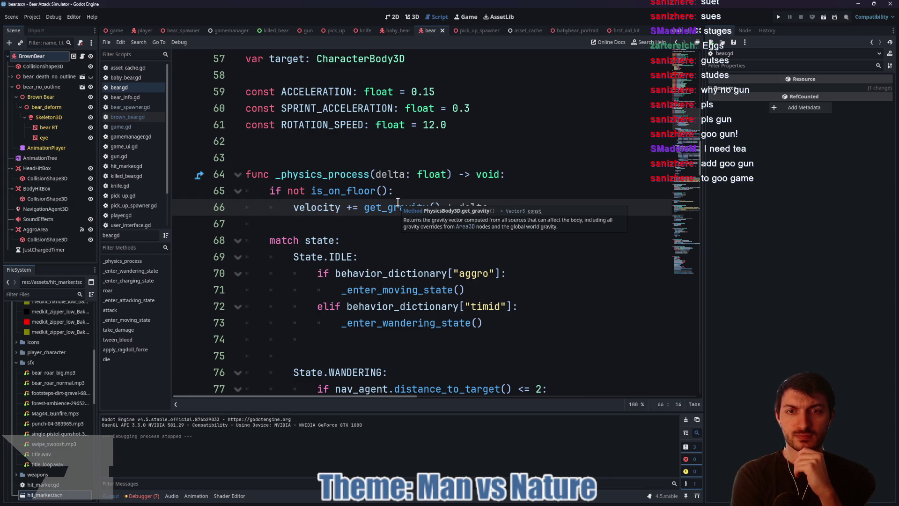
pyautogui.click(479, 202)
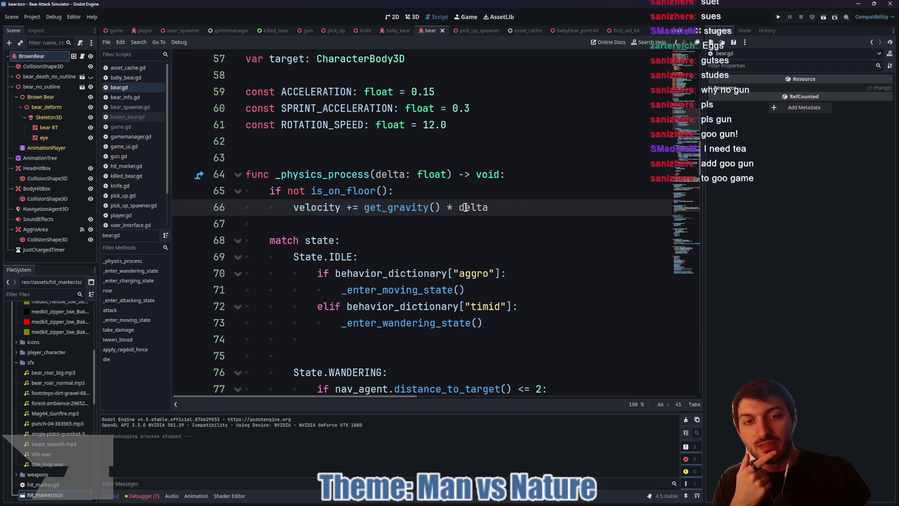
pyautogui.click(447, 207)
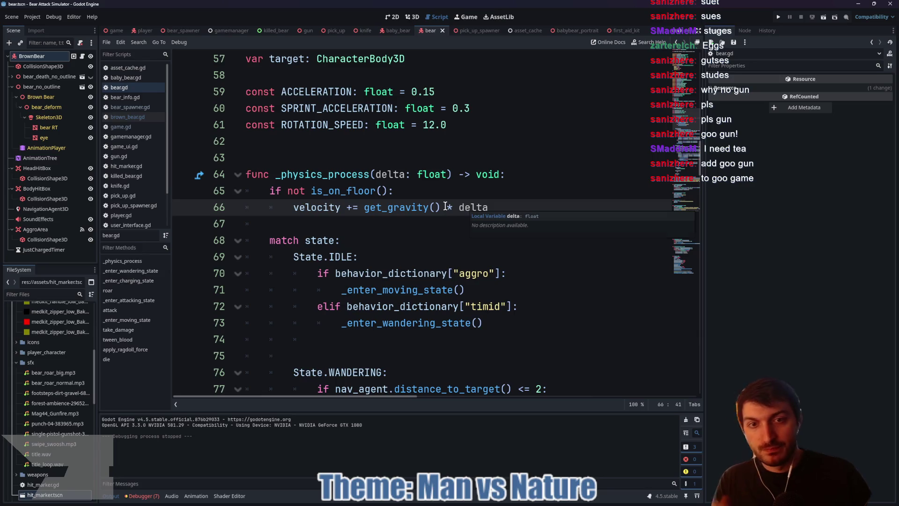
pyautogui.write('#')
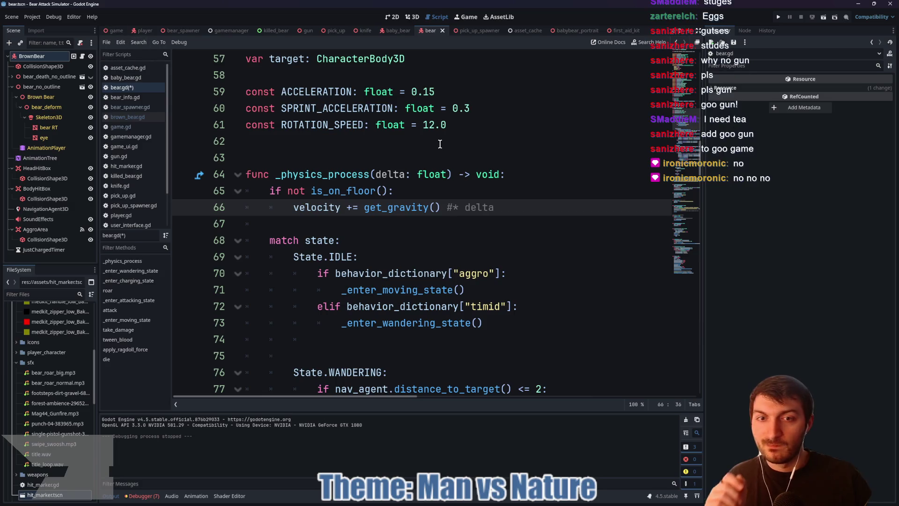
pyautogui.press('BackSpace')
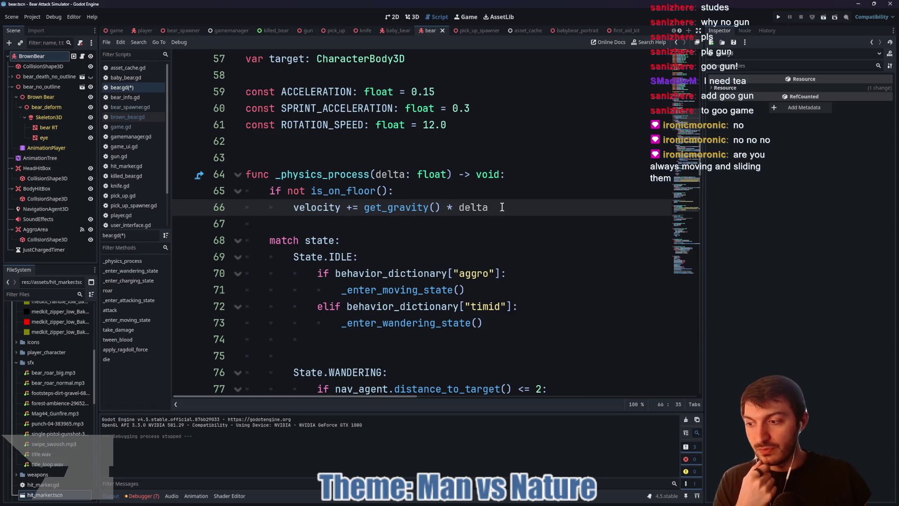
pyautogui.scroll(-4, 497, 204)
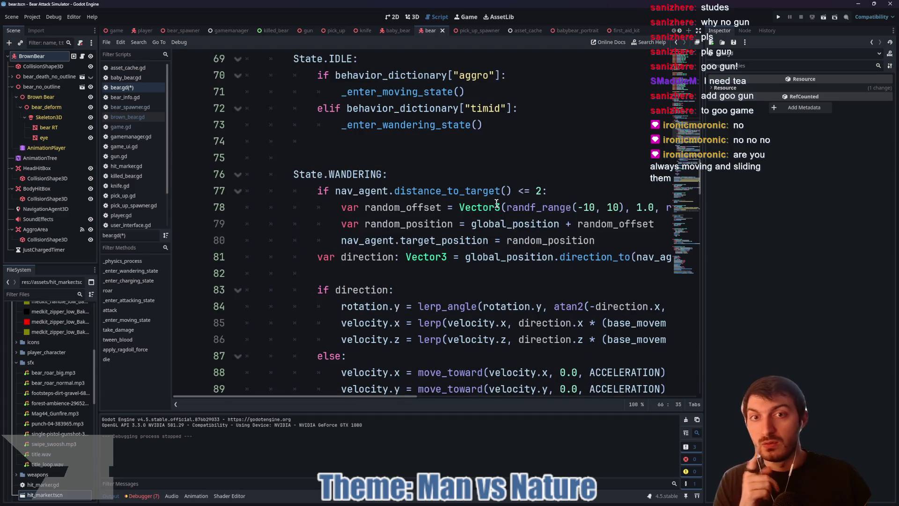
pyautogui.scroll(-5, 496, 204)
pyautogui.doubleClick(358, 159)
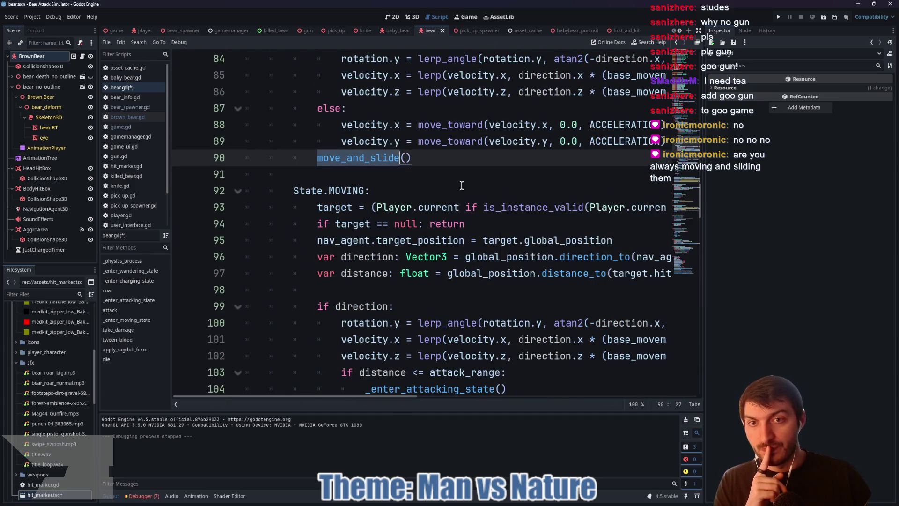
pyautogui.scroll(5, 462, 186)
pyautogui.scroll(1, 462, 186)
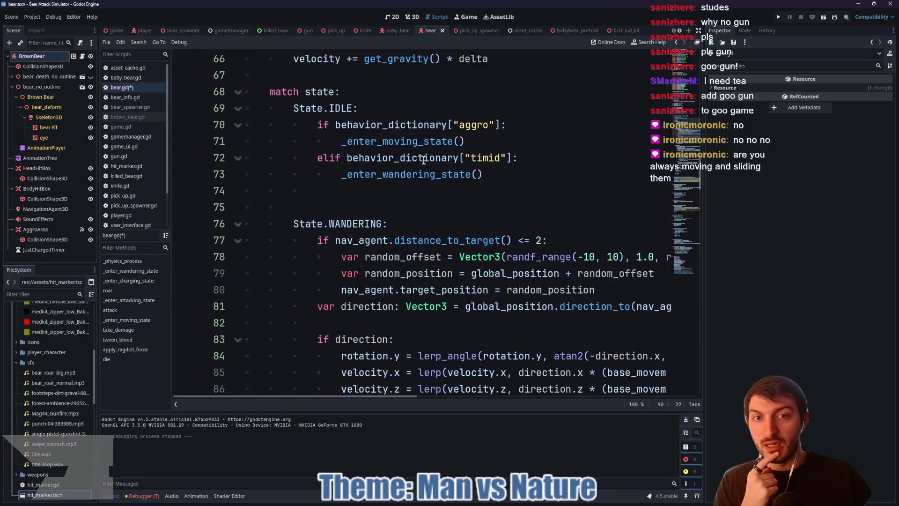
pyautogui.scroll(-12, 421, 158)
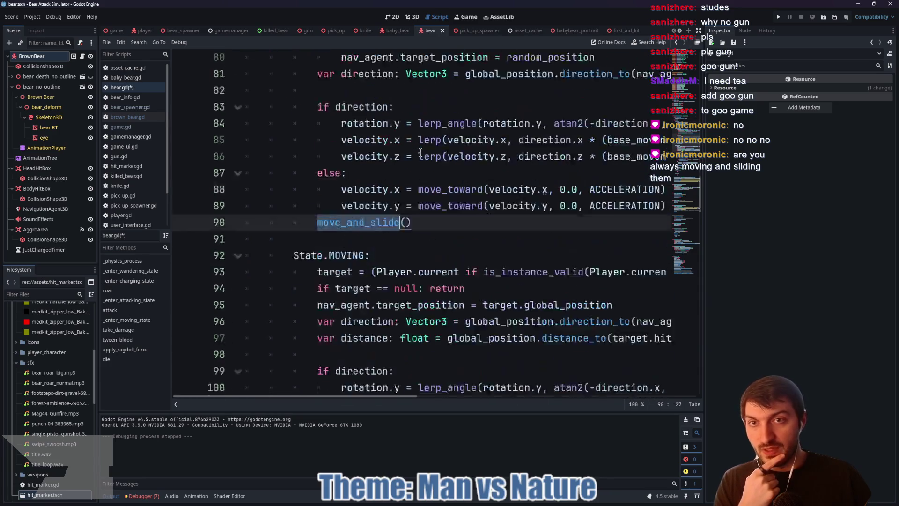
pyautogui.scroll(-5, 417, 156)
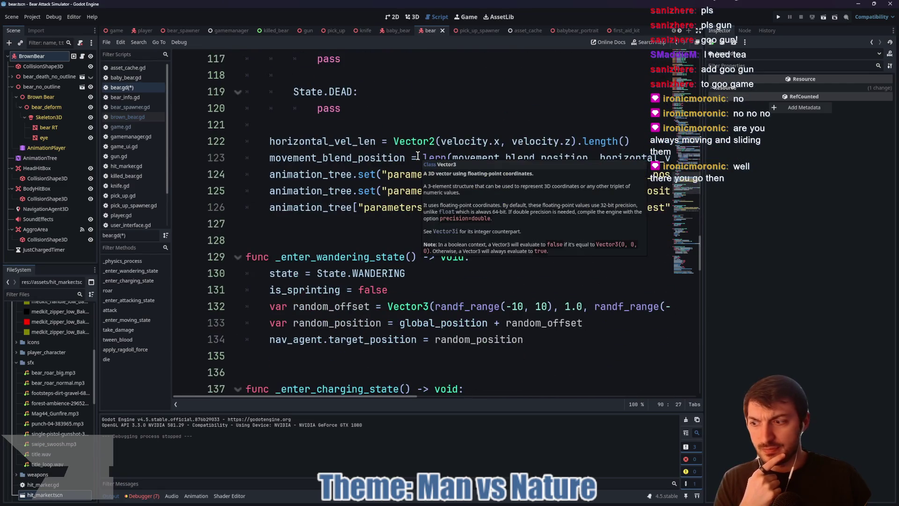
pyautogui.scroll(7, 418, 156)
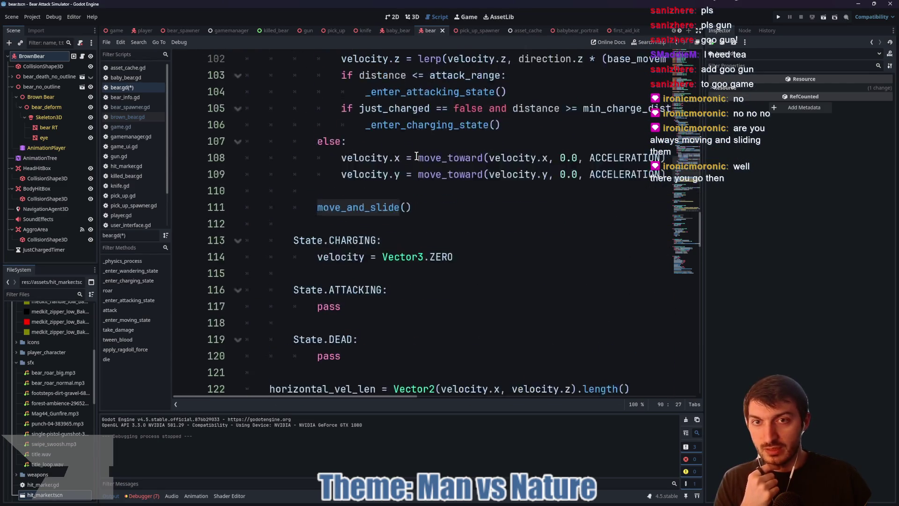
pyautogui.click(417, 305)
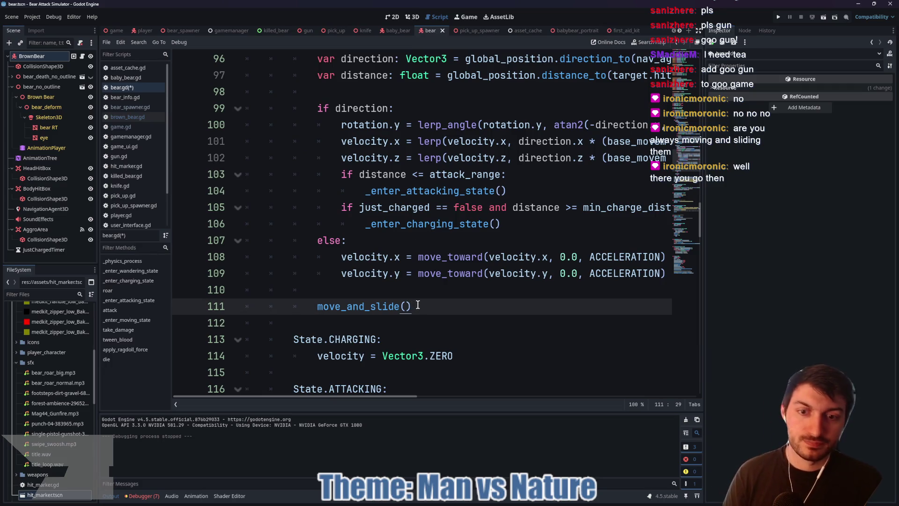
# Step: Delete the move_and_slide() calls from the MOVING and WANDERING branches
pyautogui.moveTo(418, 305); pyautogui.dragTo(321, 303)
pyautogui.press('BackSpace')
pyautogui.press('BackSpace')
pyautogui.press('BackSpace')
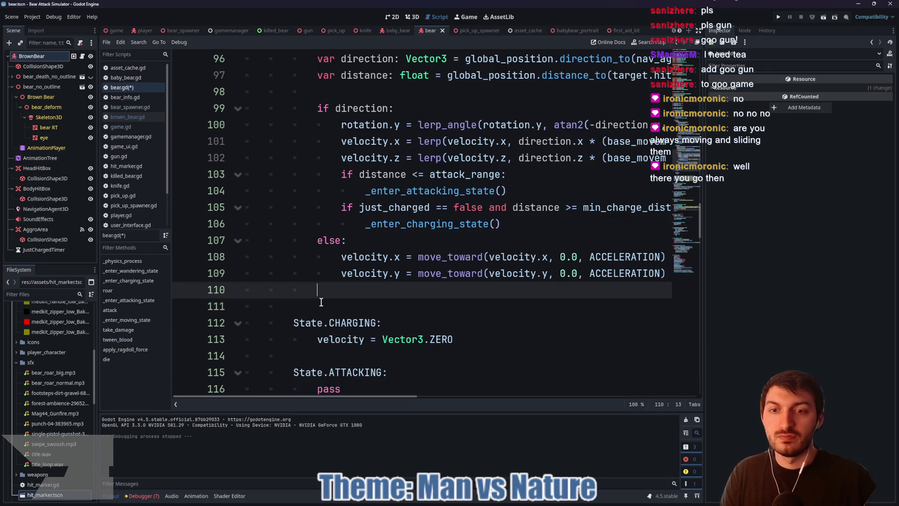
pyautogui.press('BackSpace')
pyautogui.press('BackSpace')
pyautogui.scroll(6, 321, 302)
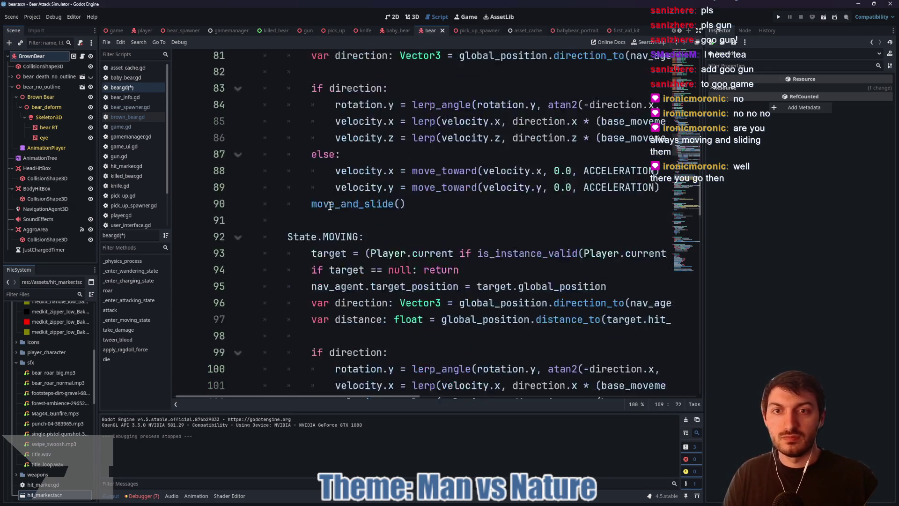
pyautogui.moveTo(412, 257); pyautogui.dragTo(213, 257)
pyautogui.press('BackSpace')
pyautogui.press('BackSpace')
pyautogui.press('BackSpace')
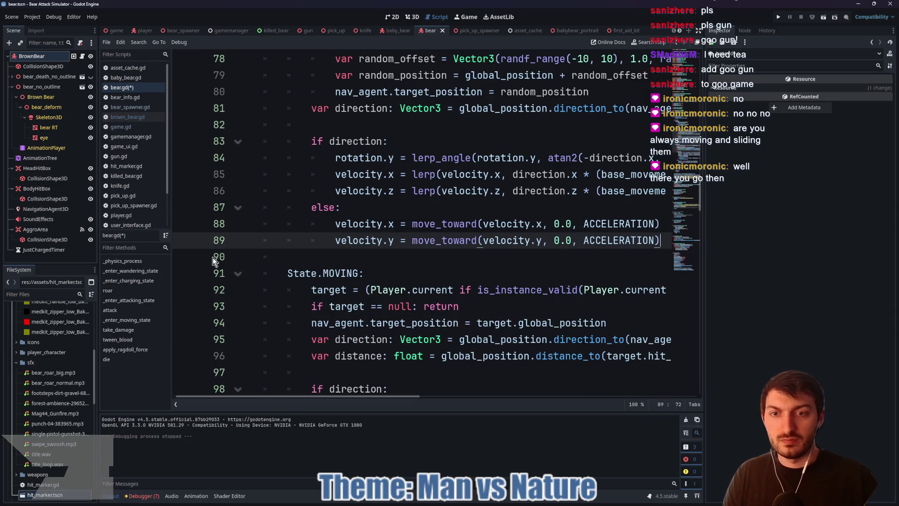
pyautogui.scroll(-10, 259, 267)
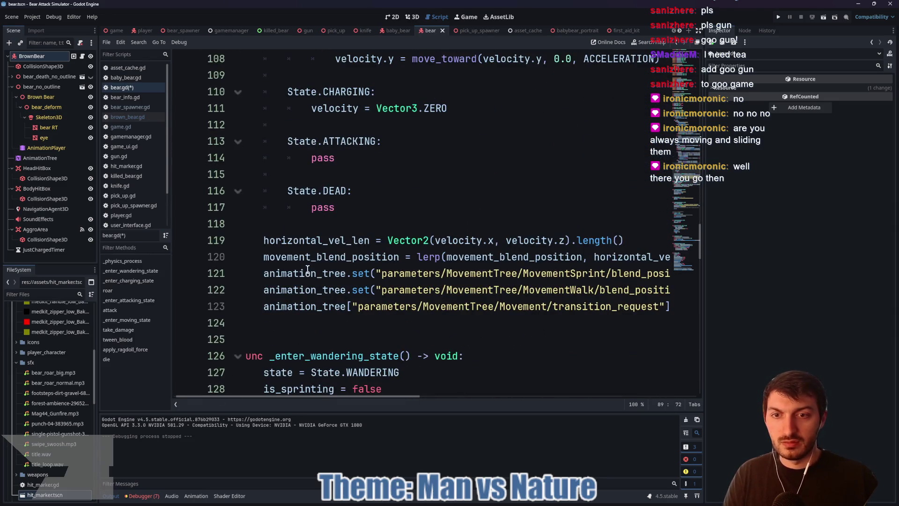
# Step: Add one indented move_and_slide() at line 124 ending _physics_process and save bear.gd
pyautogui.click(270, 319)
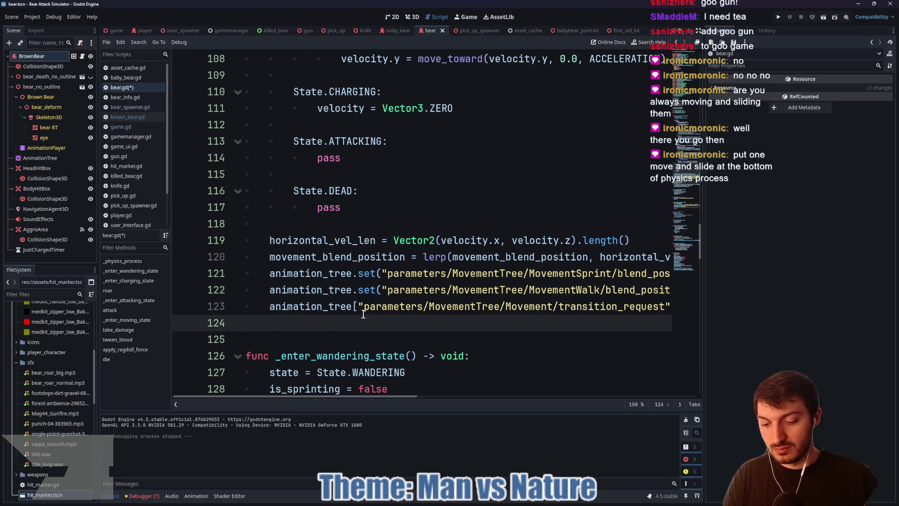
pyautogui.write('move_and_slide()')
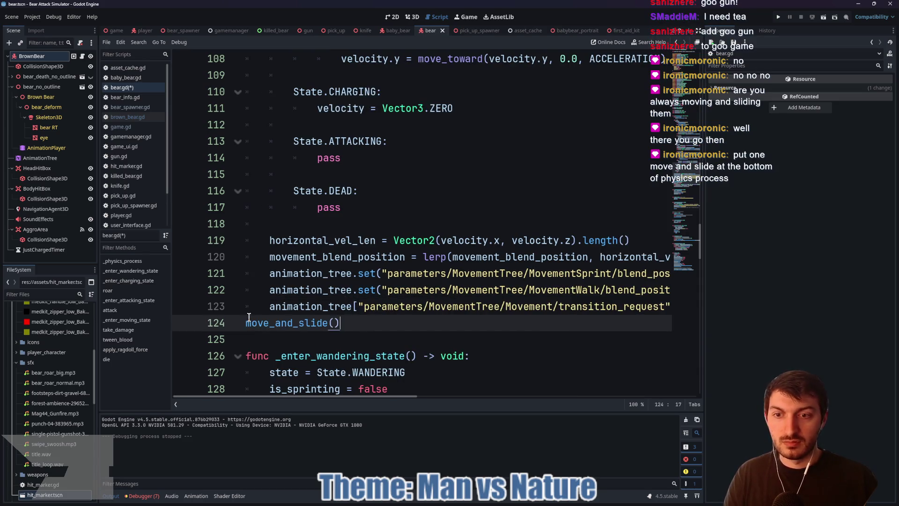
pyautogui.press('Tab')
pyautogui.click(406, 323)
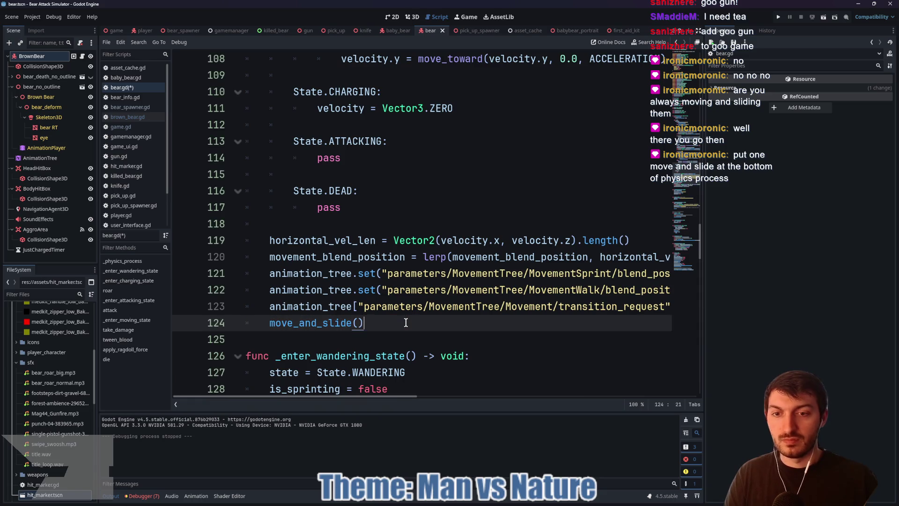
pyautogui.hotkey('ctrl', 's')
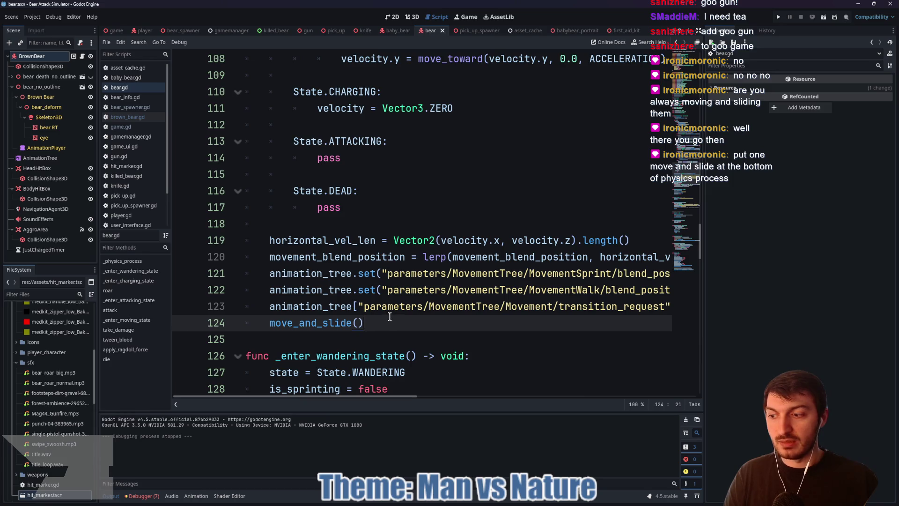
pyautogui.scroll(4, 398, 244)
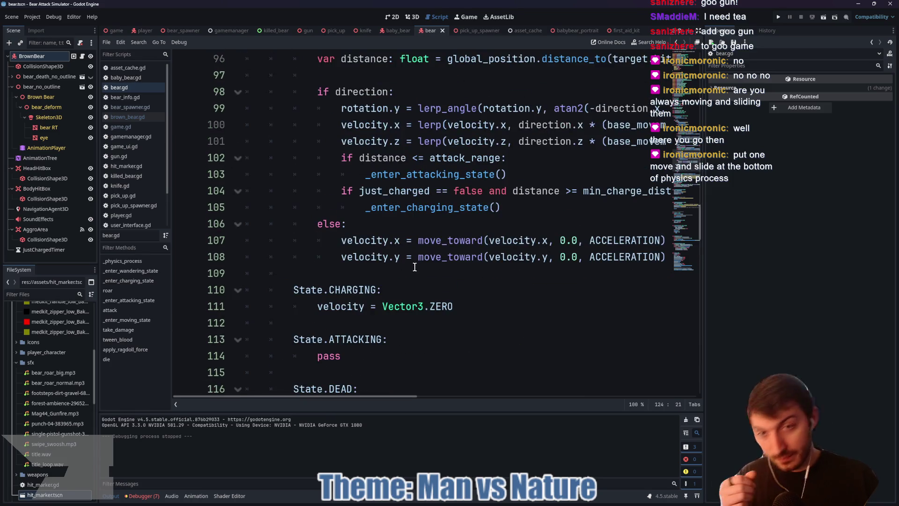
pyautogui.scroll(12, 407, 260)
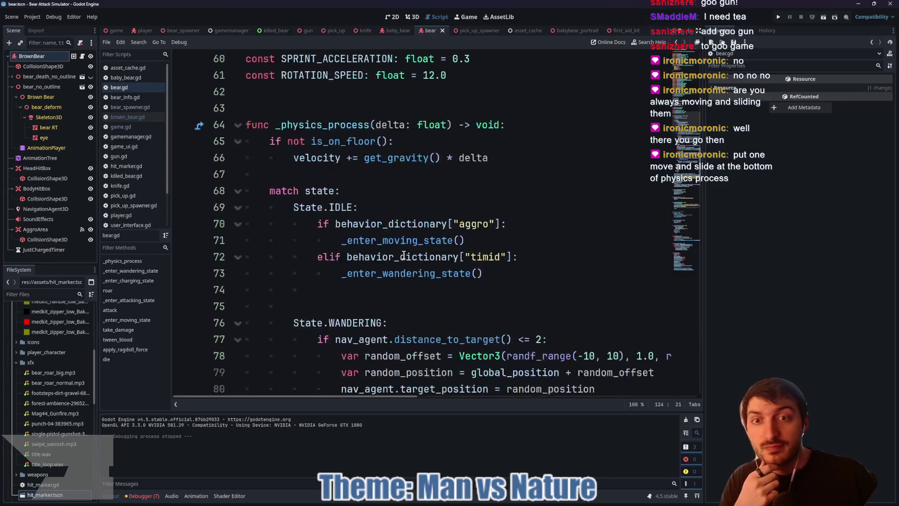
pyautogui.scroll(2, 404, 254)
pyautogui.click(116, 31)
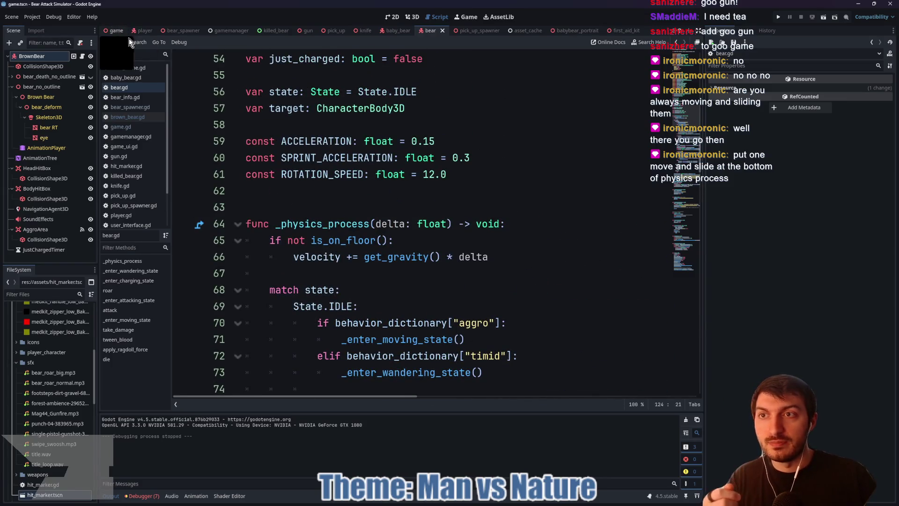
# Step: Run the game, walk toward the Camp Store, and shoot nearby bears for kills
pyautogui.press('F5')
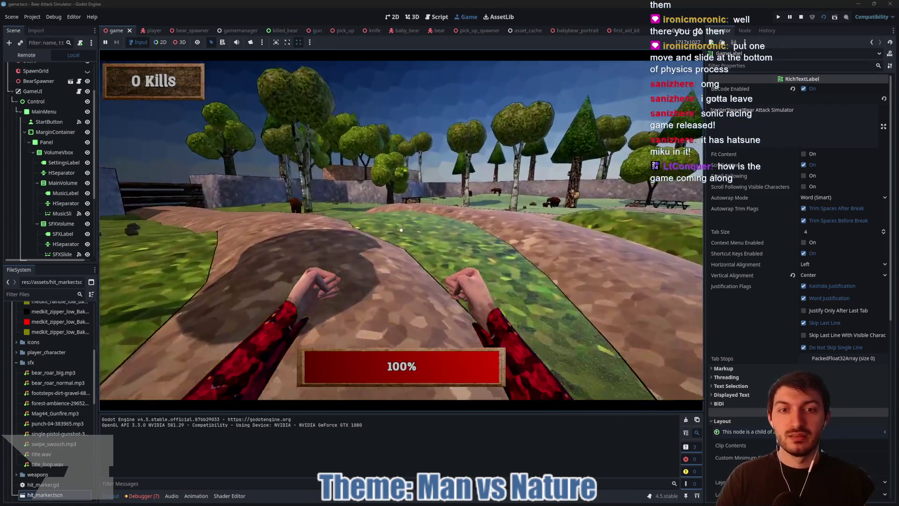
pyautogui.press('w')
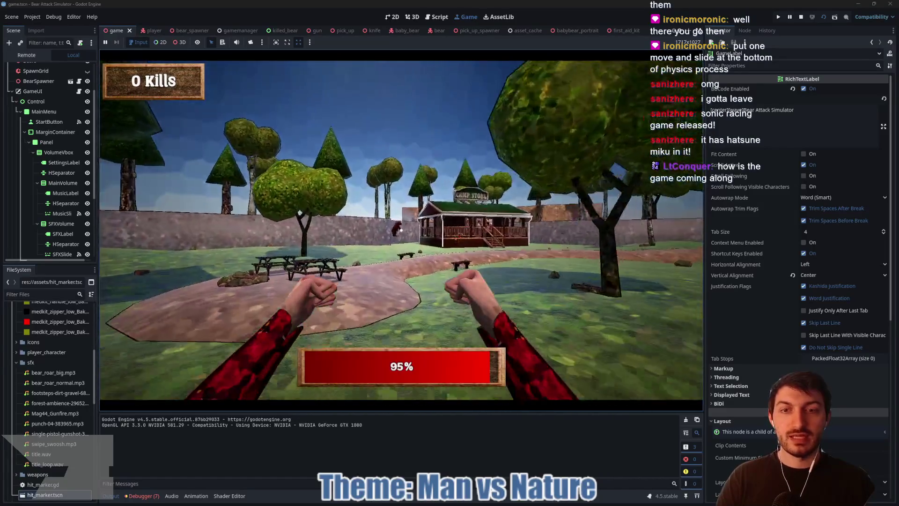
pyautogui.press('w')
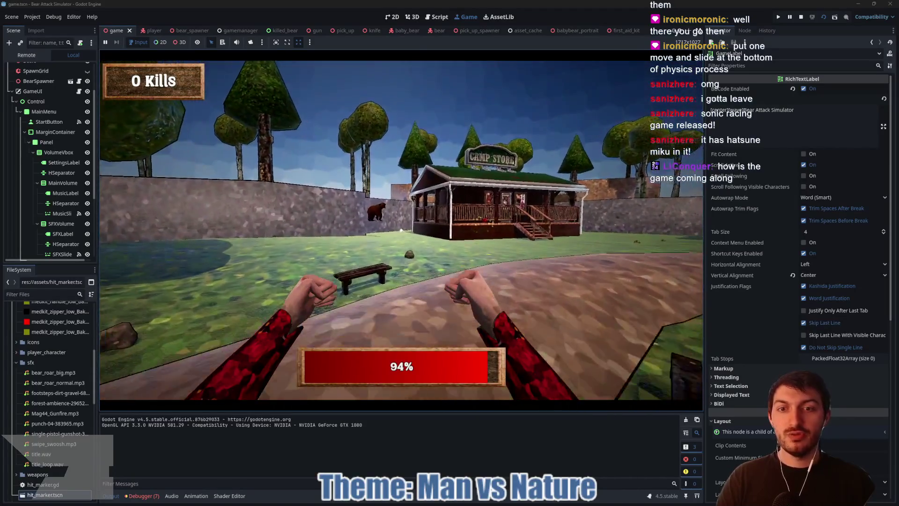
pyautogui.press('w')
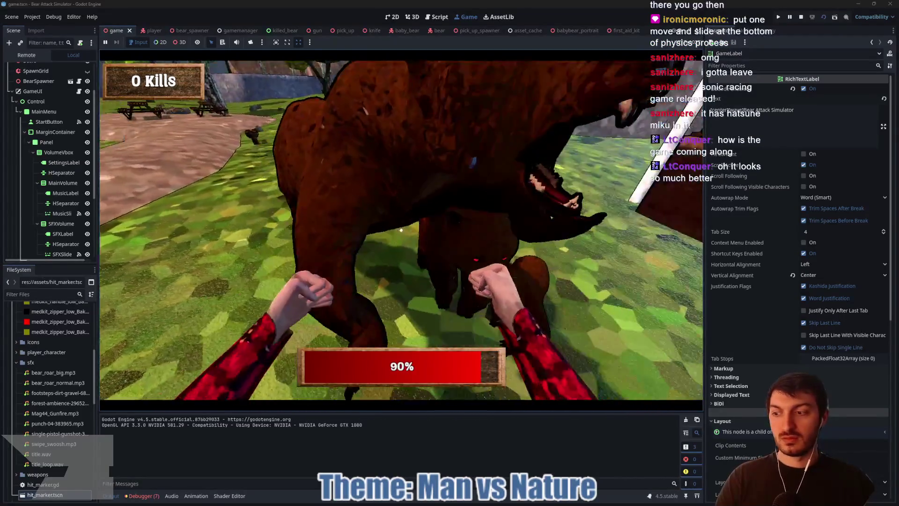
pyautogui.click(401, 230)
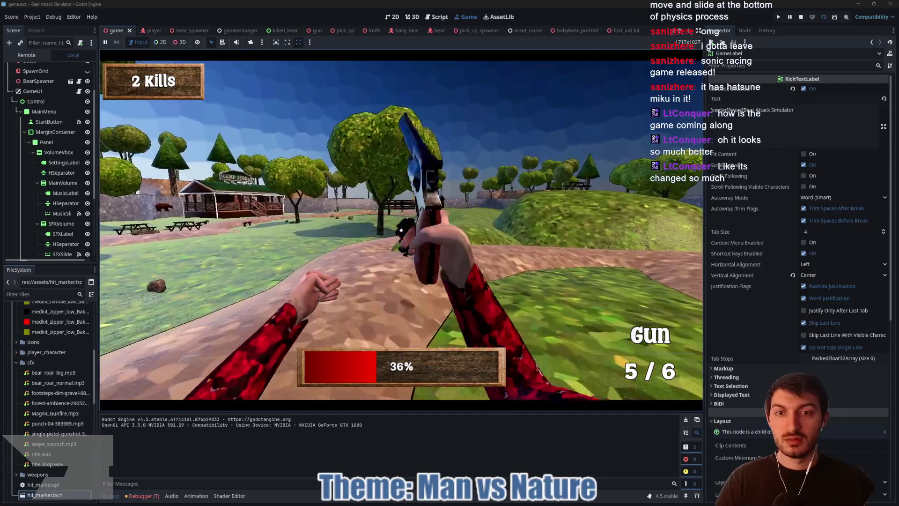
pyautogui.click(401, 231)
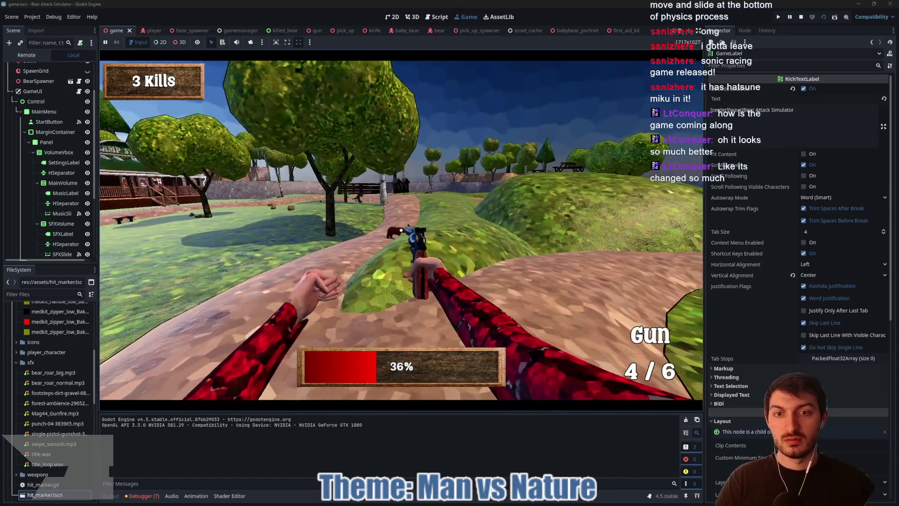
pyautogui.click(400, 231)
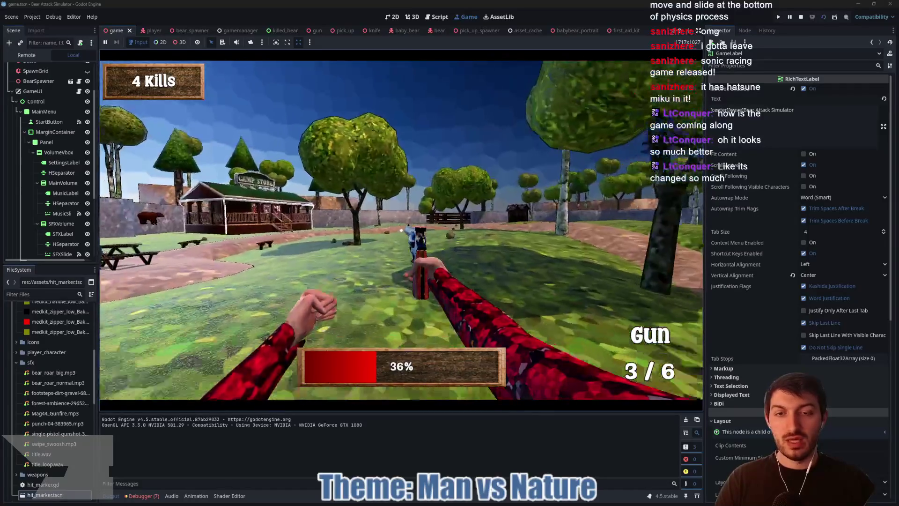
# Step: Fire the last rounds and punch the bears by the store, then stop with F8
pyautogui.press('w')
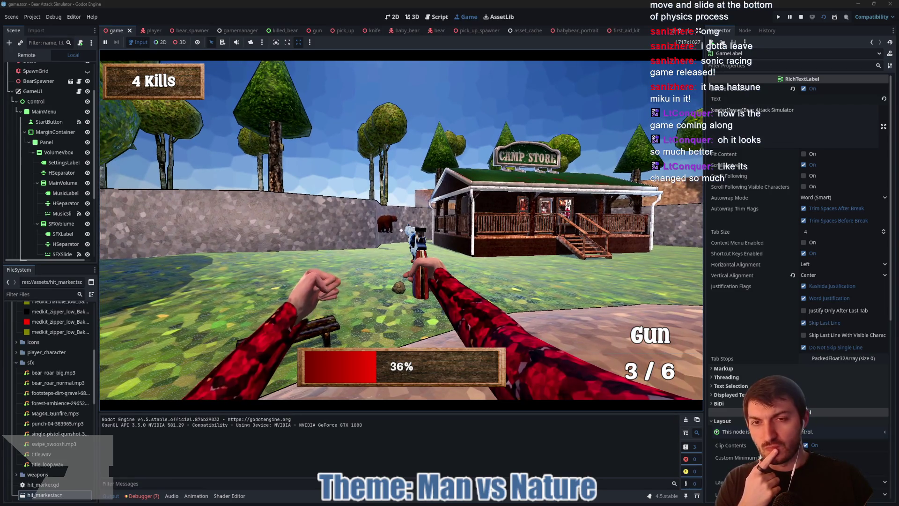
pyautogui.press('w')
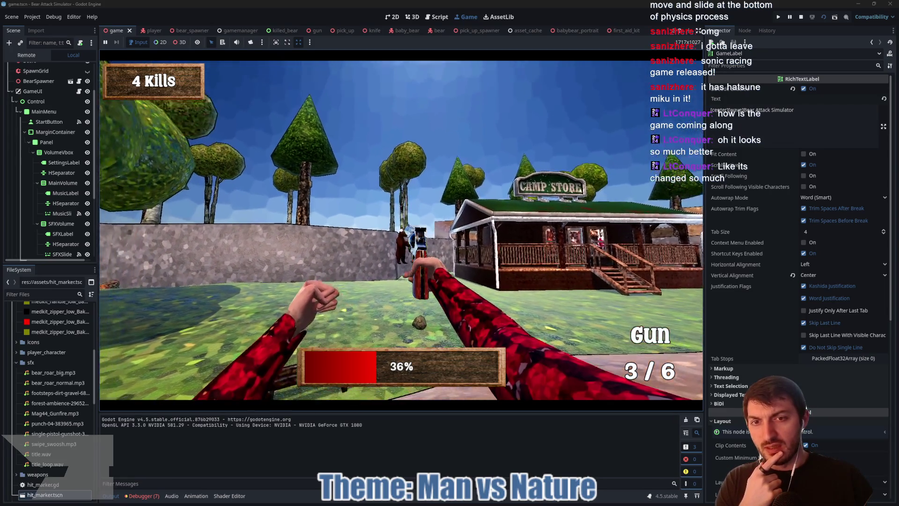
pyautogui.click(401, 231)
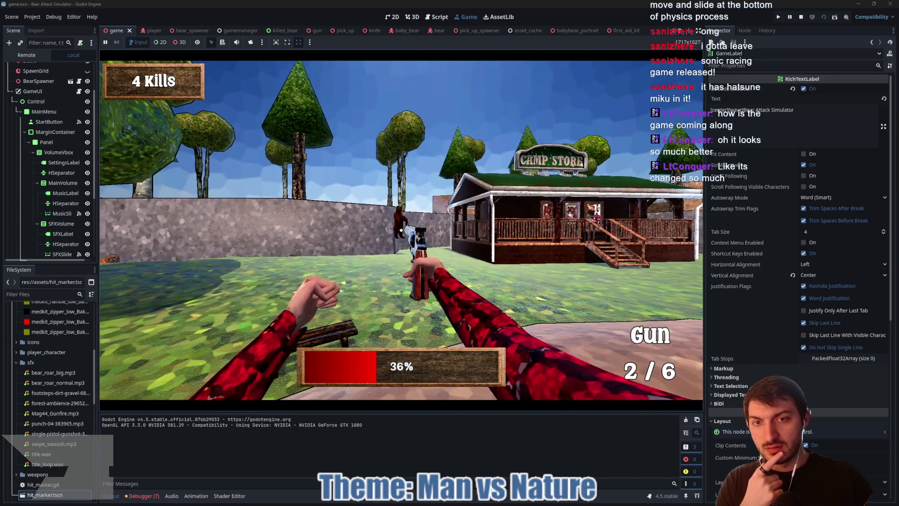
pyautogui.click(402, 230)
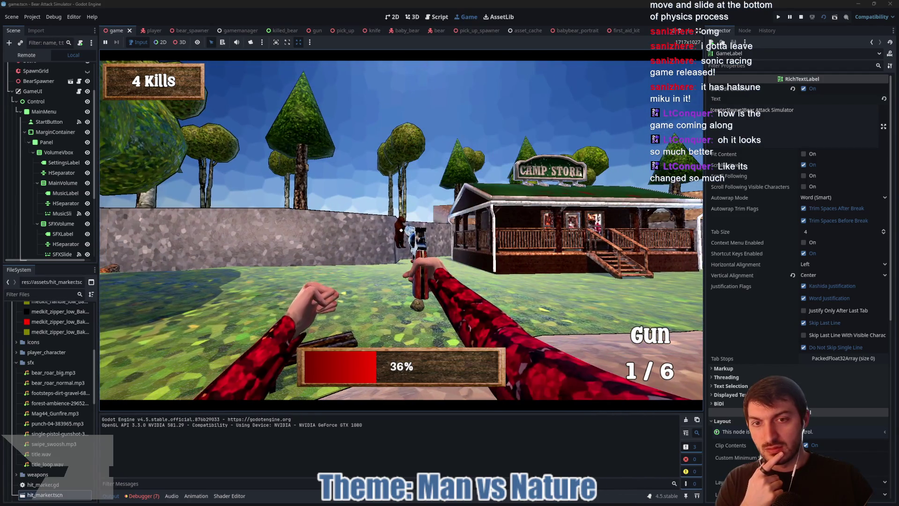
pyautogui.click(401, 230)
pyautogui.click(401, 230)
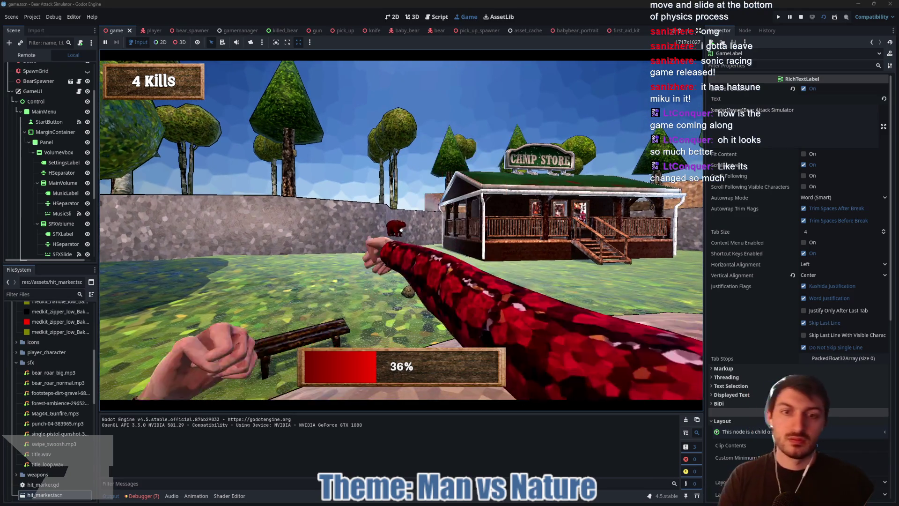
pyautogui.press('w')
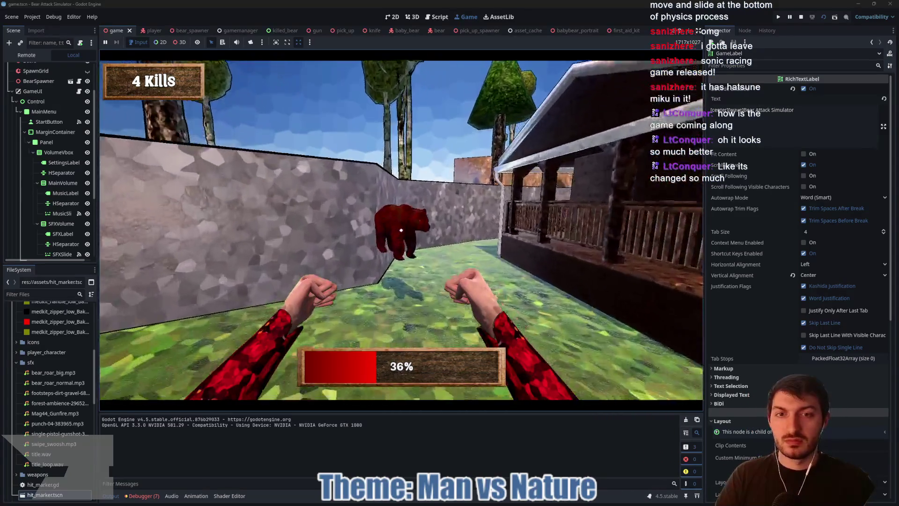
pyautogui.click(401, 230)
pyautogui.click(401, 230)
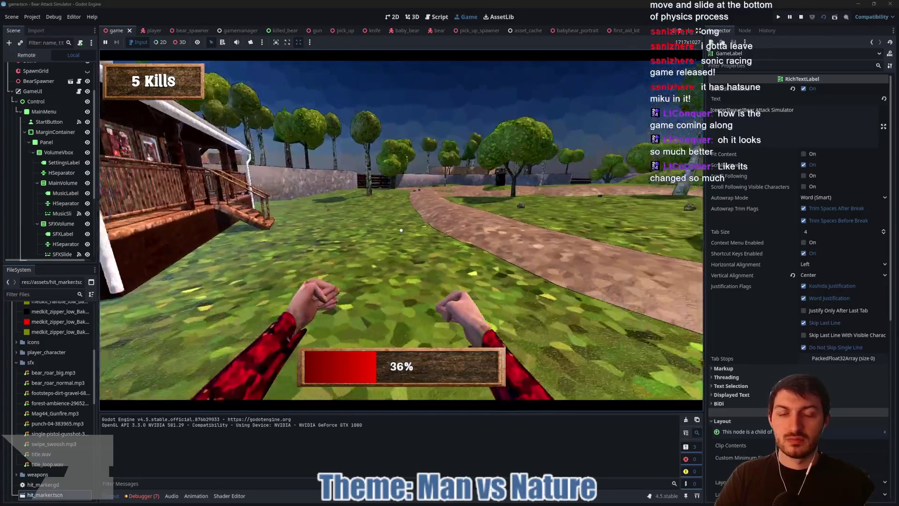
pyautogui.press('F8')
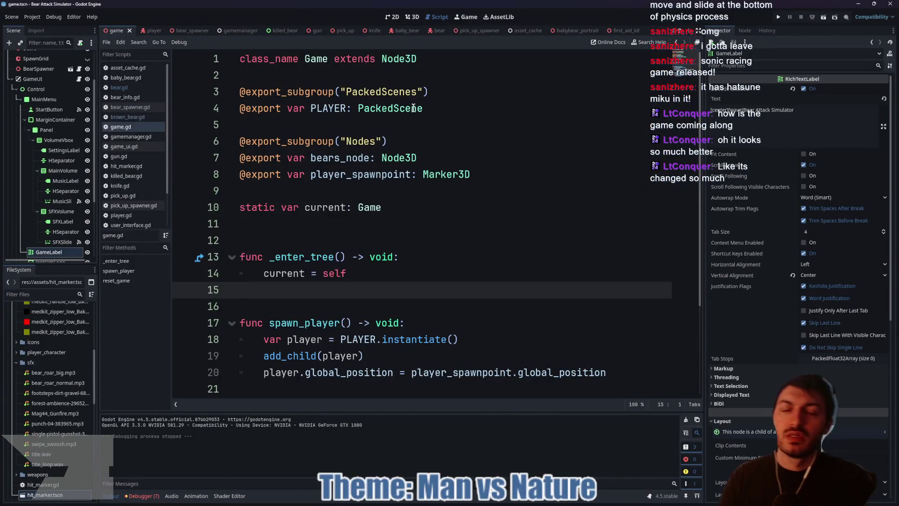
# Step: Return to the bear scene in 3D, inspect HeadHitBox, then select Skeleton3D
pyautogui.click(439, 30)
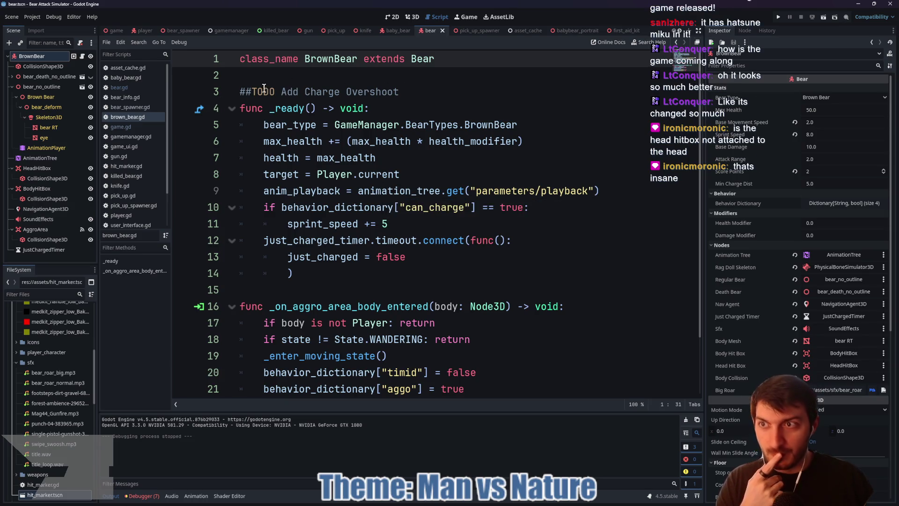
pyautogui.click(407, 16)
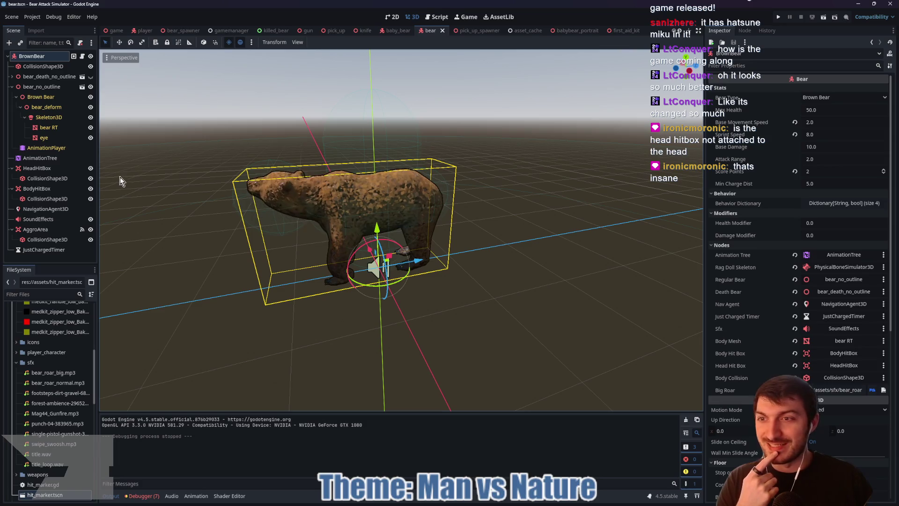
pyautogui.click(47, 170)
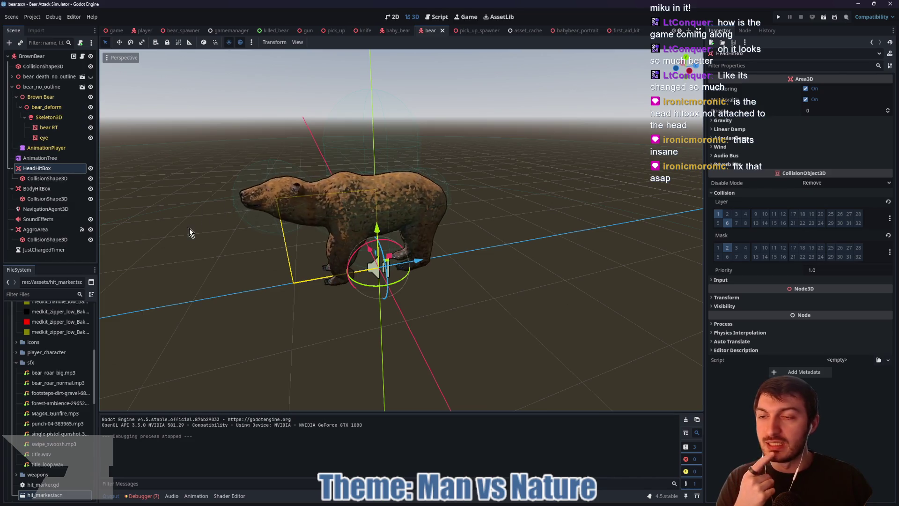
pyautogui.click(48, 117)
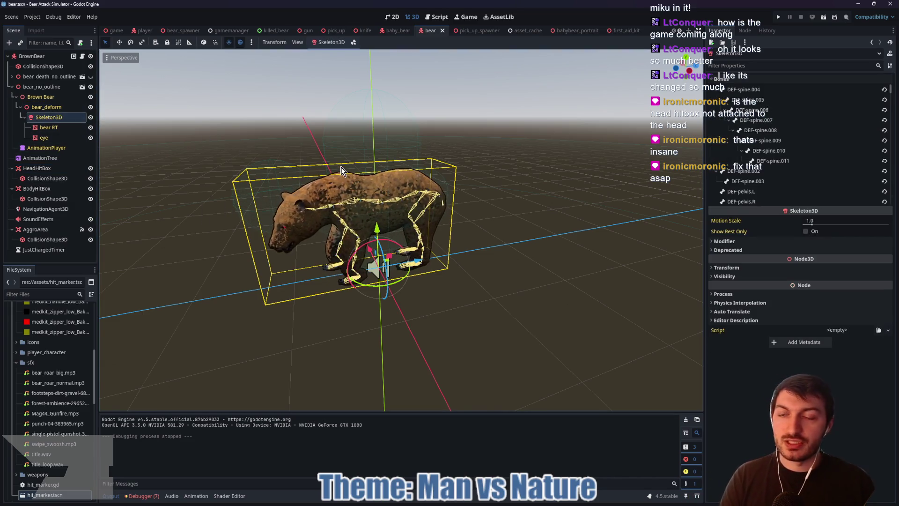
# Step: Add a BoneAttachment3D under Skeleton3D and rename it HeadAttachment
pyautogui.hotkey('ctrl', 'a')
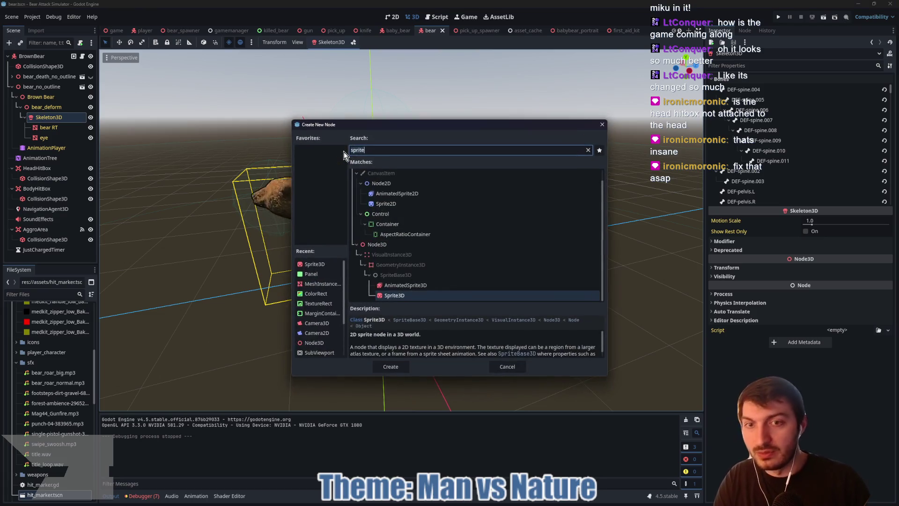
pyautogui.write('boneatt')
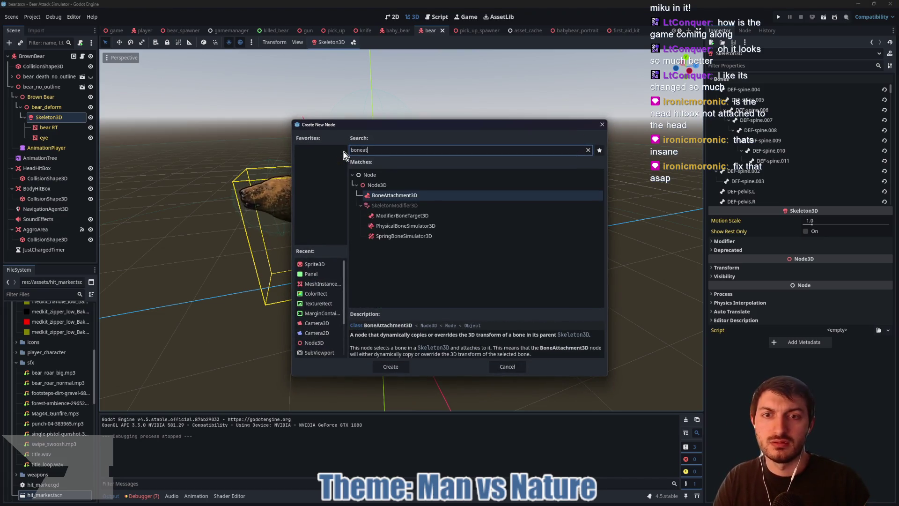
pyautogui.press('Return')
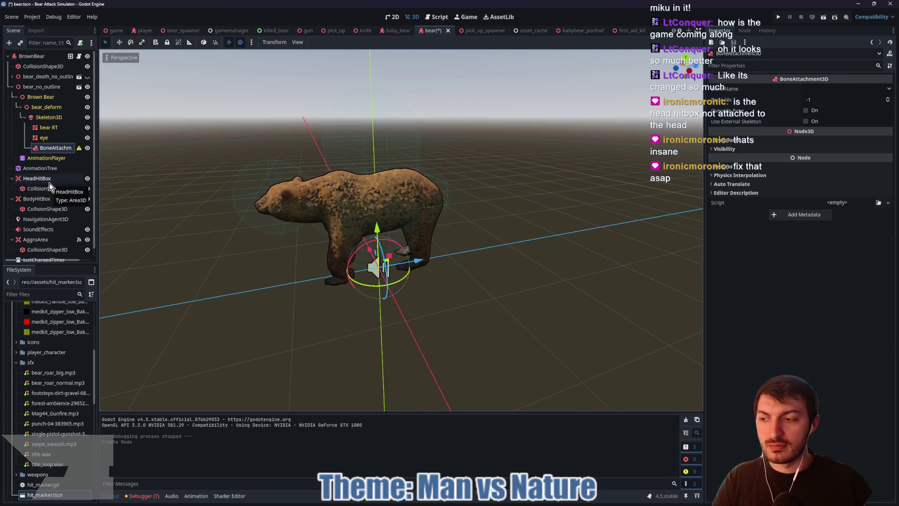
pyautogui.doubleClick(59, 147)
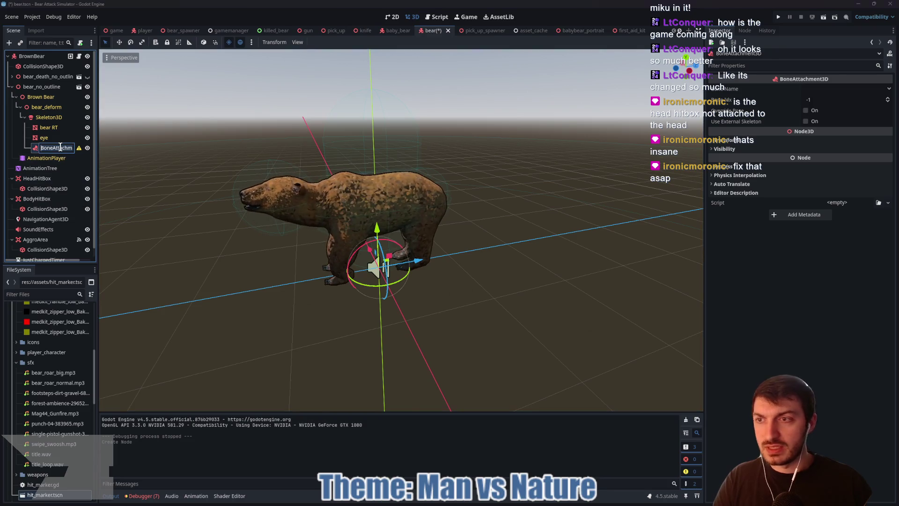
pyautogui.write('Head')
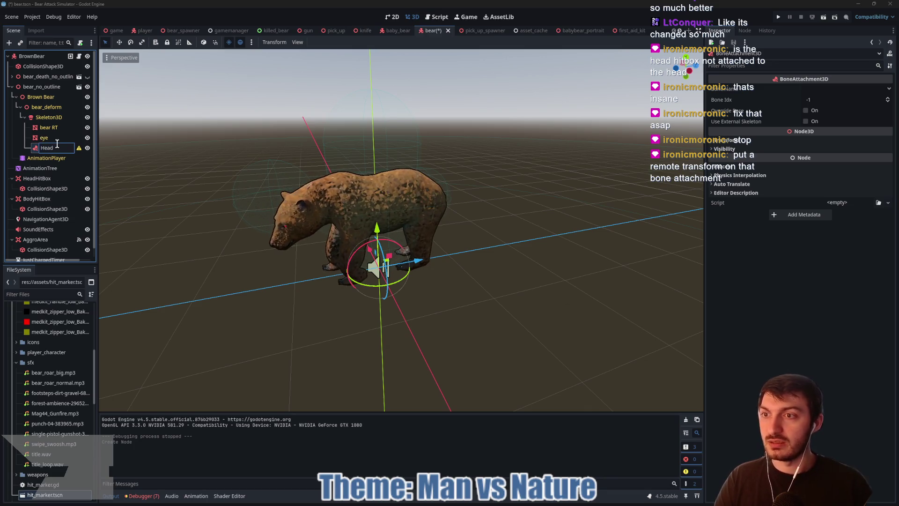
pyautogui.write('Attachment')
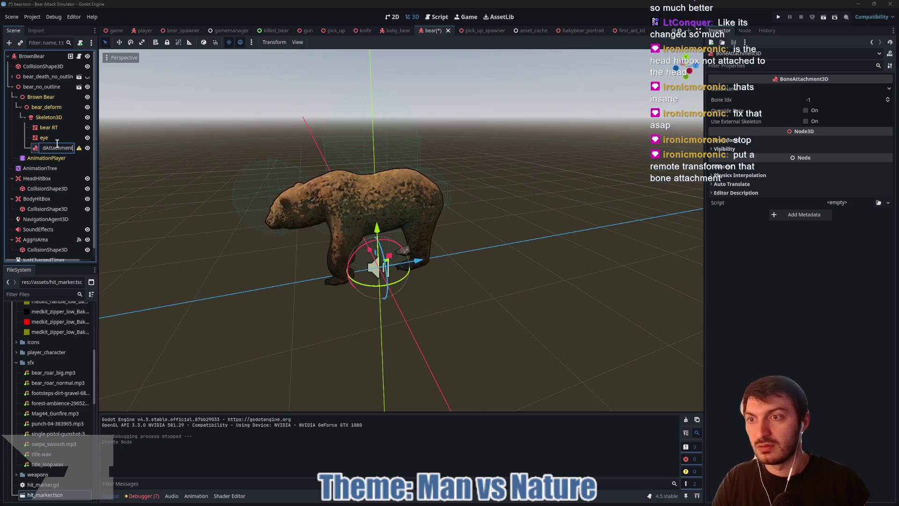
# Step: Add a RemoteTransform3D child under HeadAttachment
pyautogui.hotkey('ctrl', 'a')
pyautogui.write('remote')
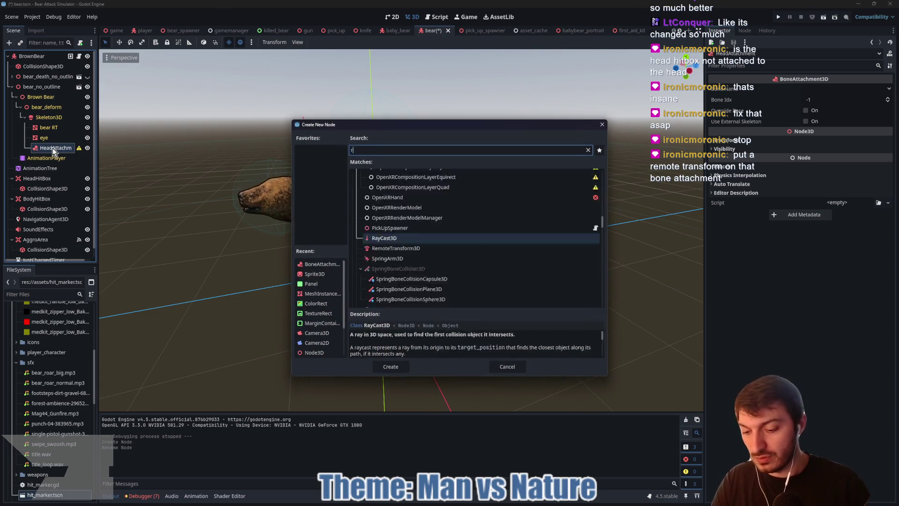
pyautogui.press('Return')
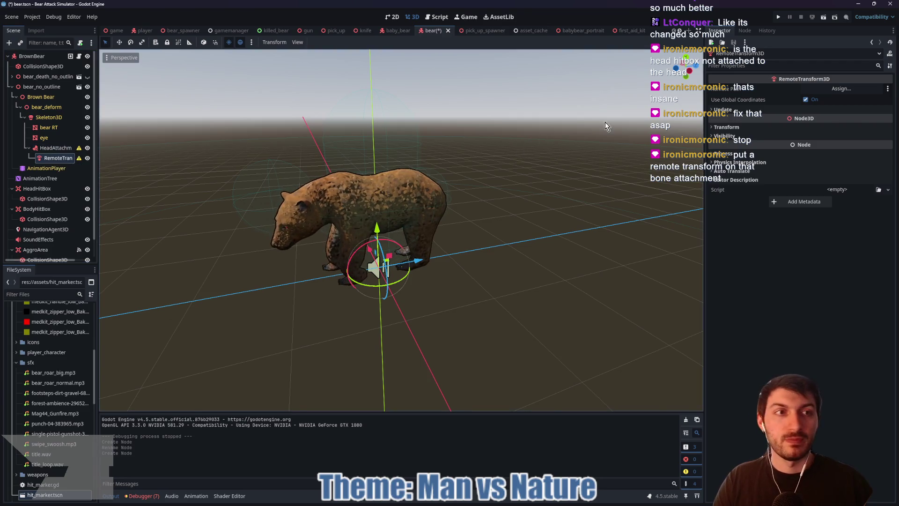
# Step: Set the RemoteTransform3D's Remote Path to HeadHitBox
pyautogui.click(827, 90)
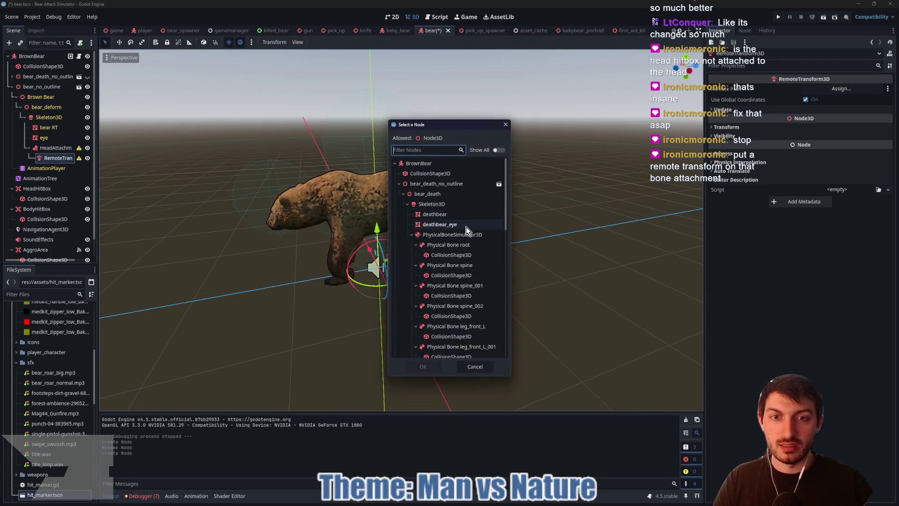
pyautogui.click(399, 184)
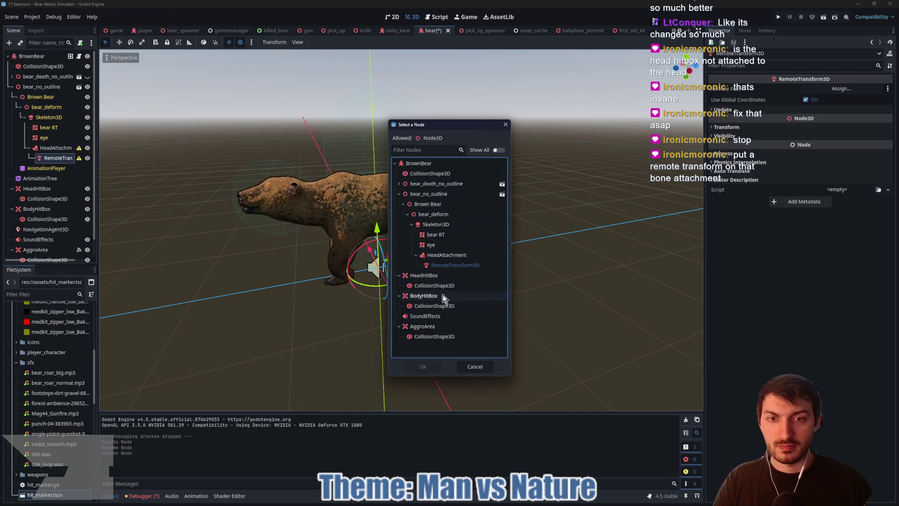
pyautogui.click(427, 276)
pyautogui.click(426, 365)
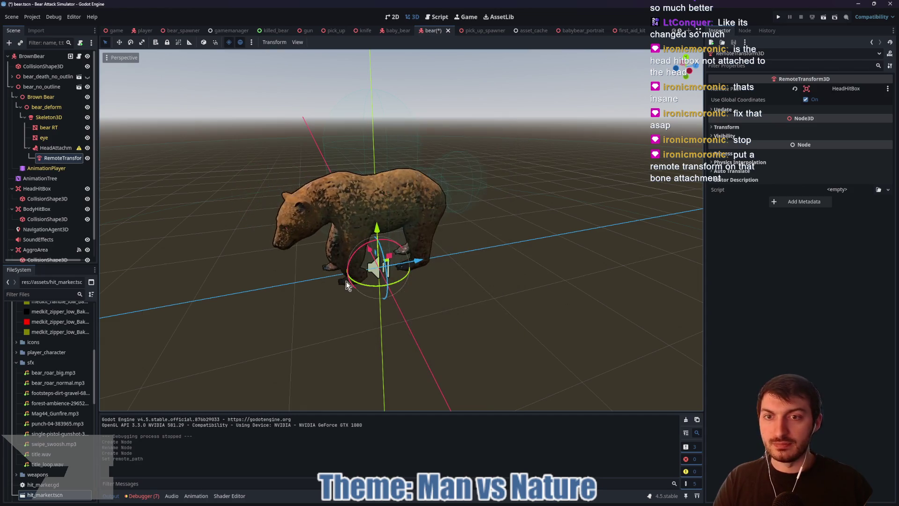
# Step: Bind HeadAttachment to the DEF-spine.004 bone
pyautogui.click(55, 147)
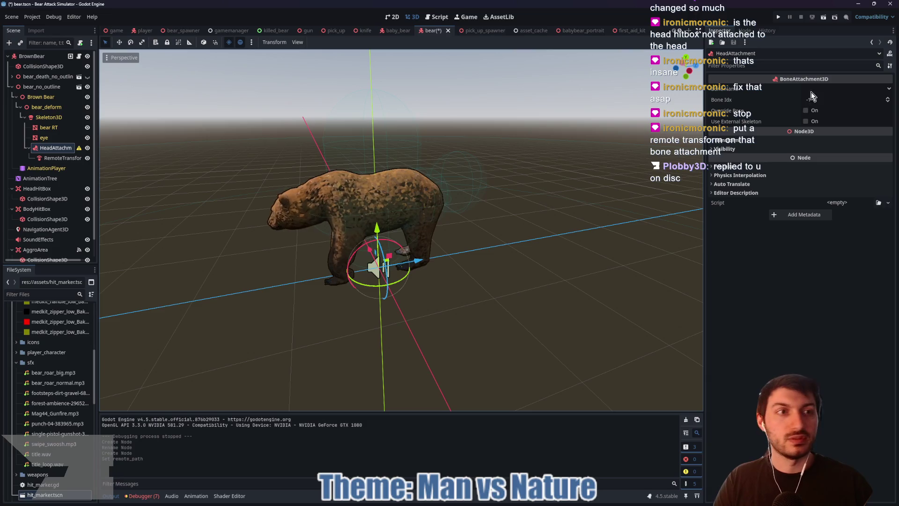
pyautogui.click(810, 90)
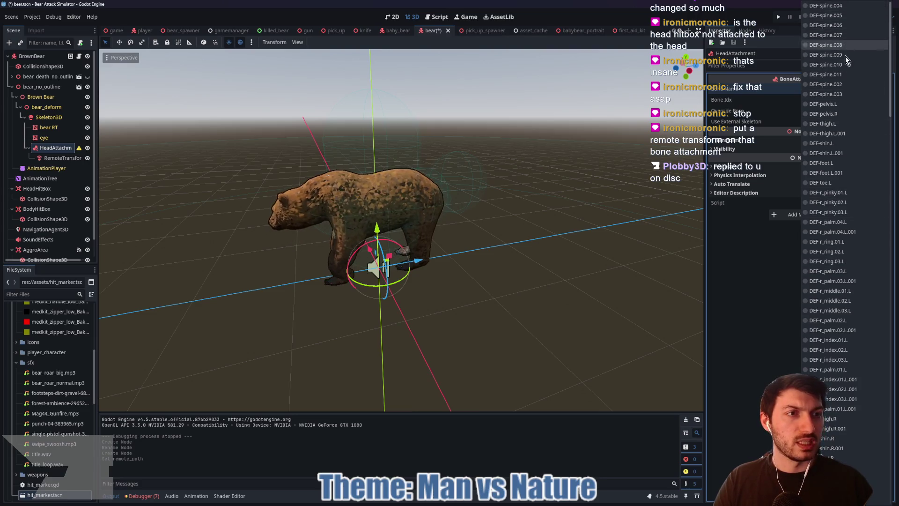
pyautogui.click(836, 5)
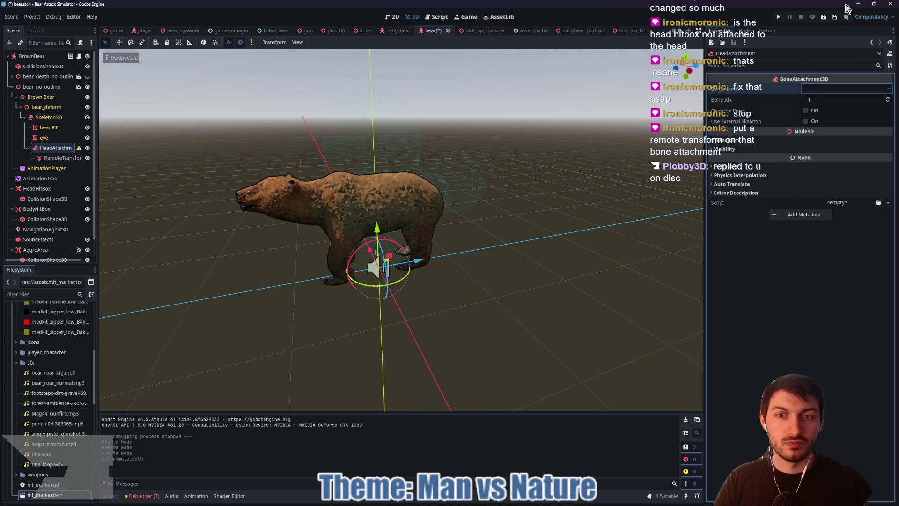
# Step: Try HeadAttachment on DEF-spine.002, then DEF-forehead.L.001
pyautogui.click(842, 89)
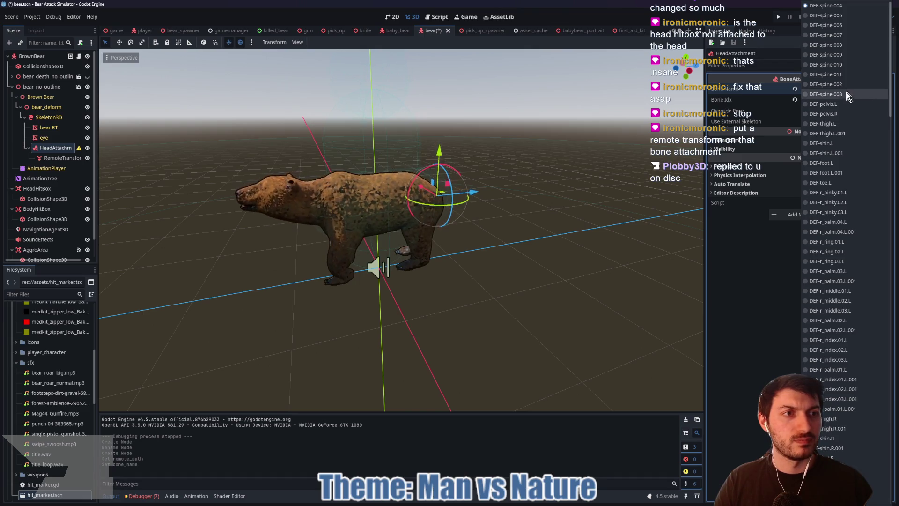
pyautogui.click(846, 85)
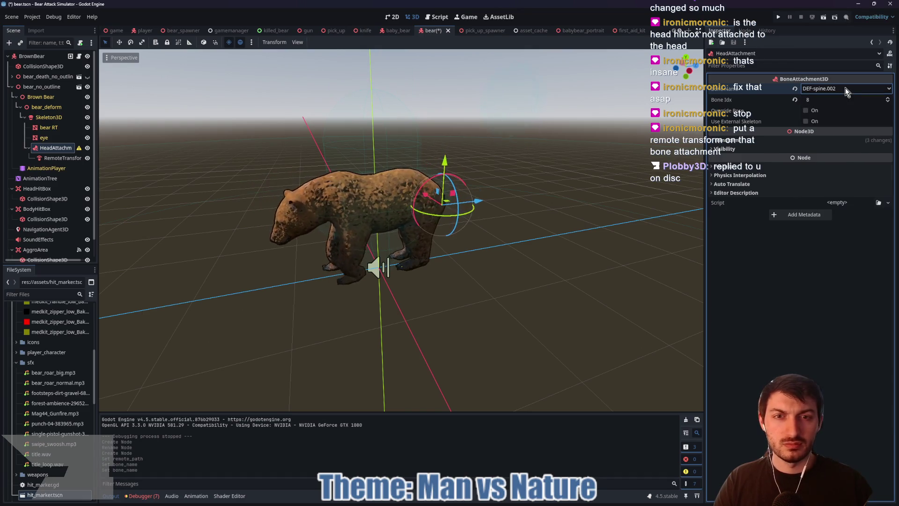
pyautogui.click(845, 88)
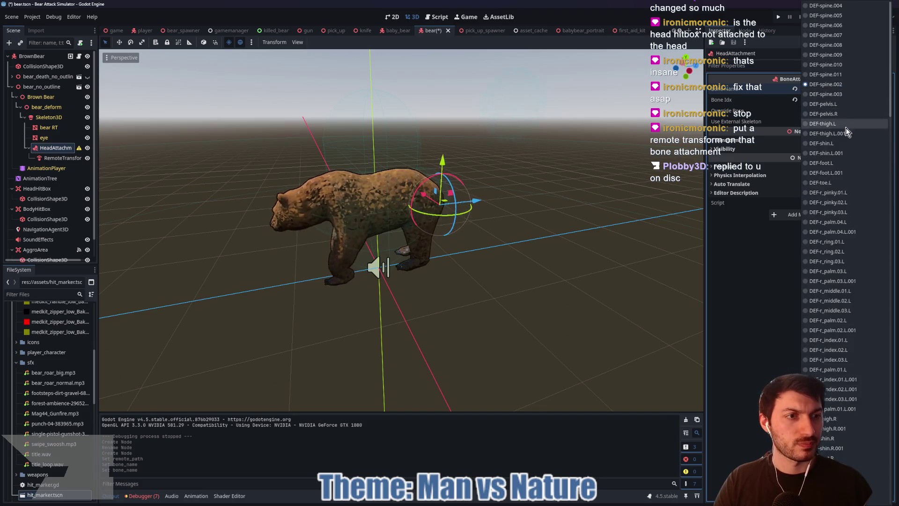
pyautogui.scroll(-10, 842, 182)
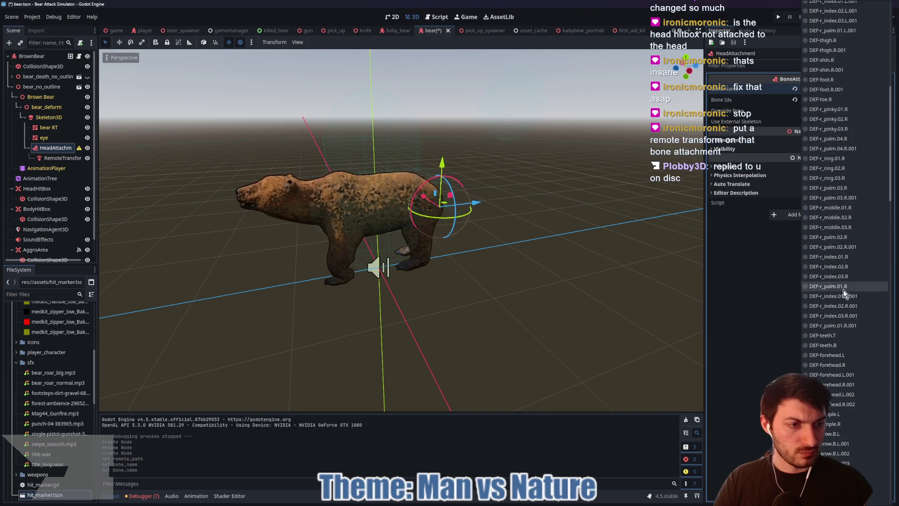
pyautogui.click(850, 374)
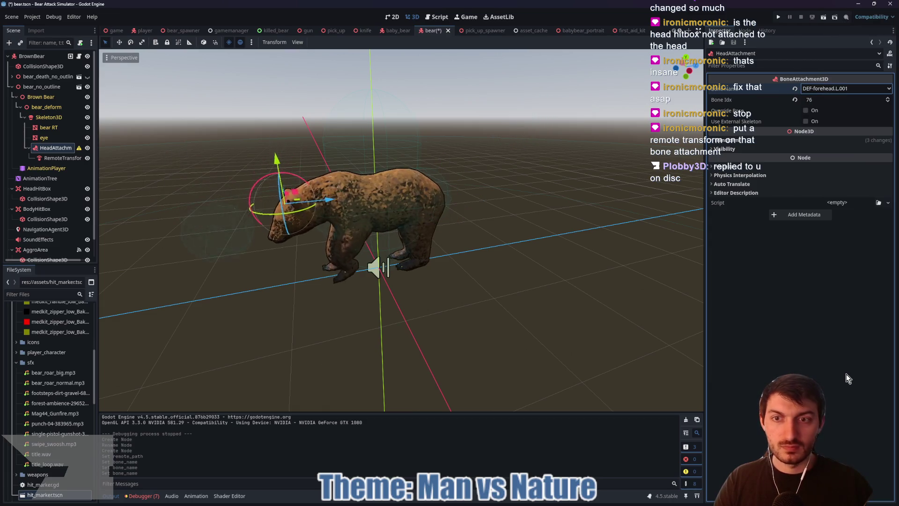
# Step: Settle HeadAttachment on DEF-spine.011 and view the bear from the front
pyautogui.click(830, 90)
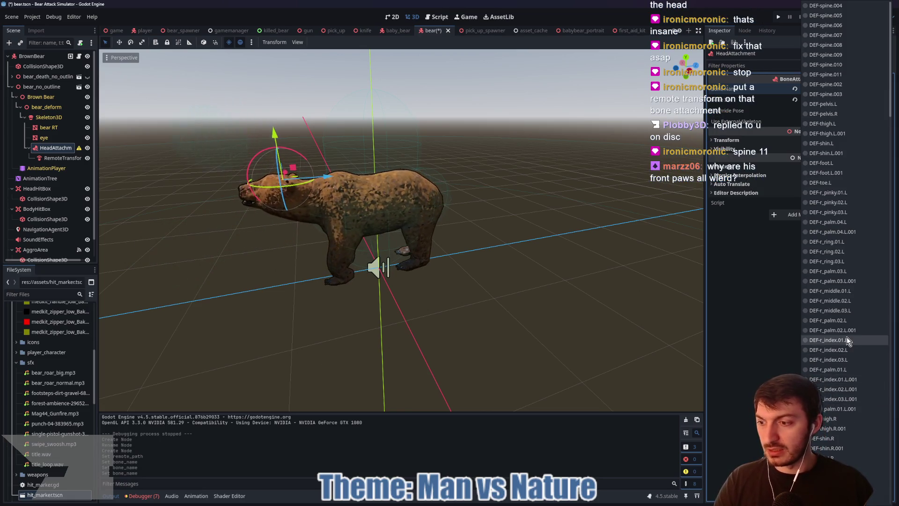
pyautogui.click(846, 74)
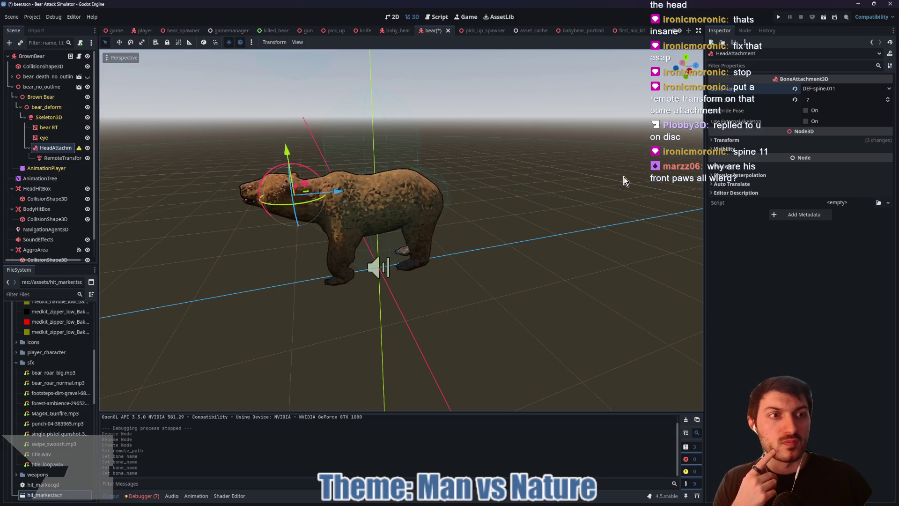
pyautogui.moveTo(305, 310)
pyautogui.mouseDown()
pyautogui.moveTo(397, 302)
pyautogui.moveTo(327, 305)
pyautogui.mouseUp()
pyautogui.scroll(-2, 55, 241)
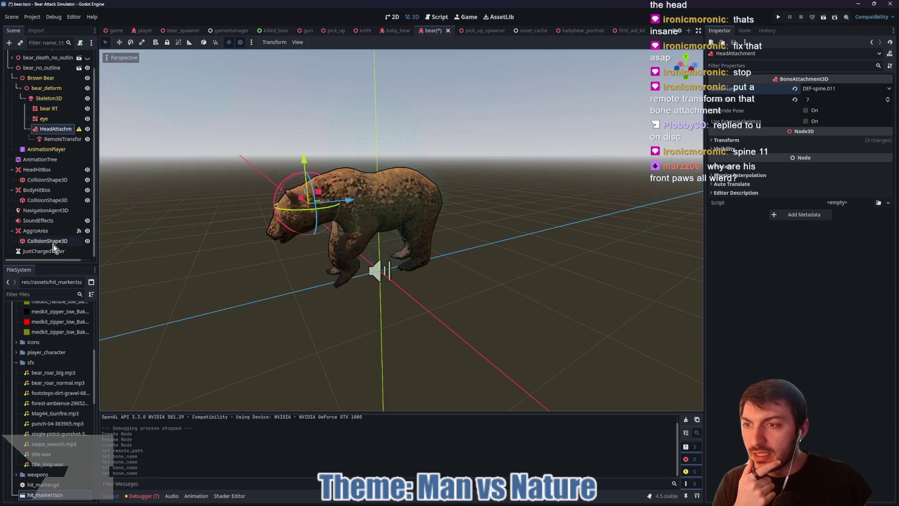
# Step: Inspect HeadHitBox and its CollisionShape3D while orbiting around the bear
pyautogui.click(47, 179)
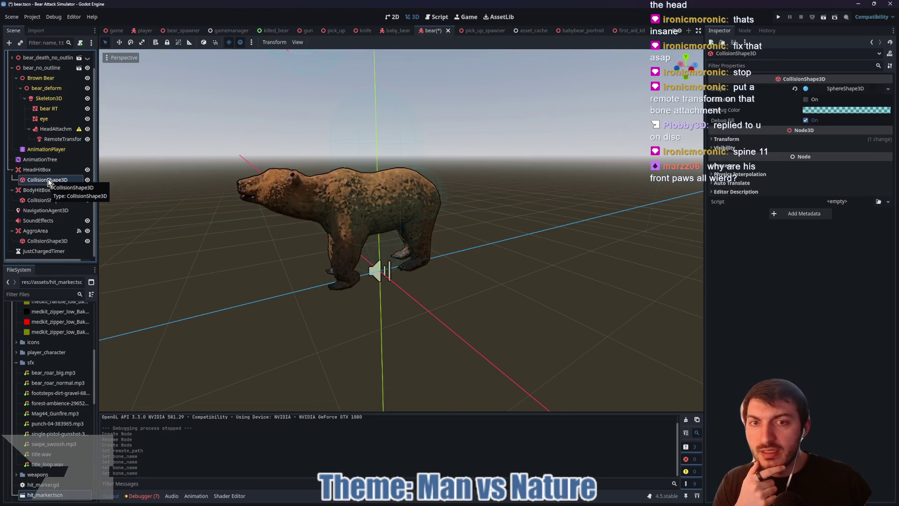
pyautogui.click(40, 170)
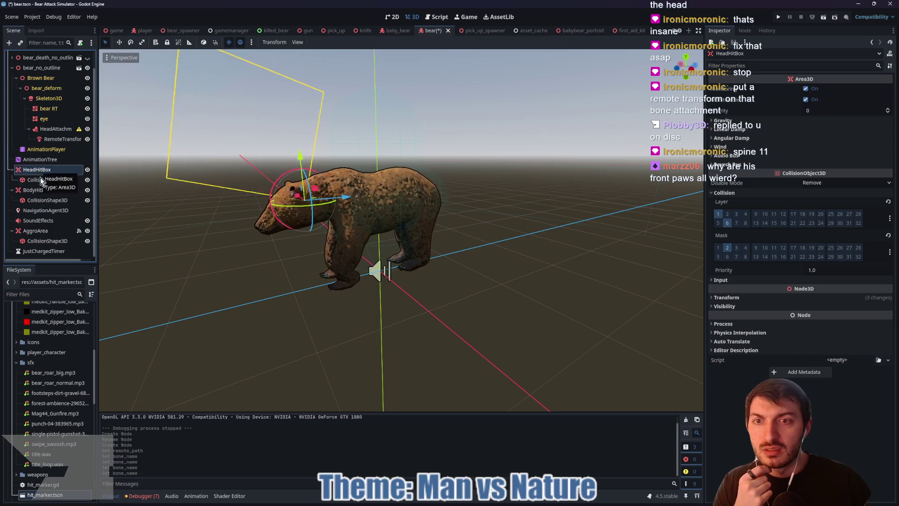
pyautogui.moveTo(220, 275)
pyautogui.mouseDown()
pyautogui.moveTo(305, 277)
pyautogui.moveTo(236, 257)
pyautogui.mouseUp()
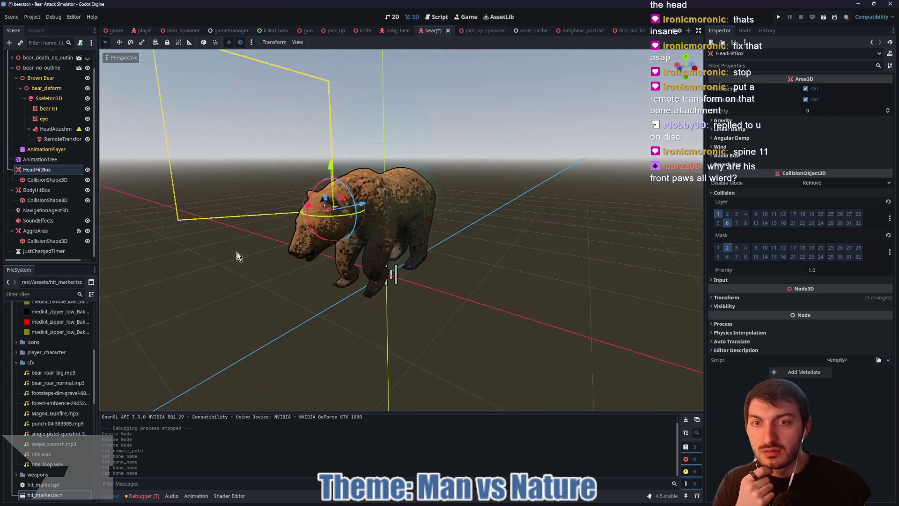
pyautogui.click(55, 180)
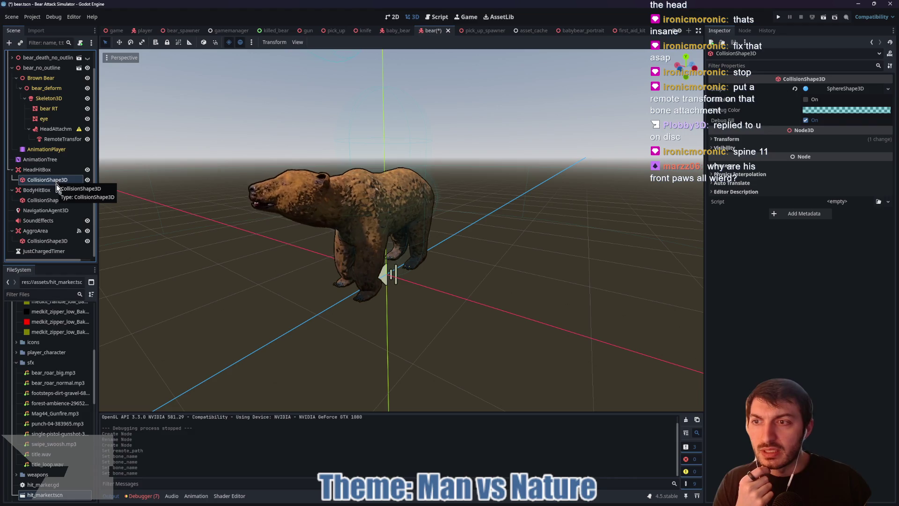
# Step: Save the bear scene, then inspect the RemoteTransform3D under HeadAttachment
pyautogui.click(55, 129)
pyautogui.hotkey('ctrl', 's')
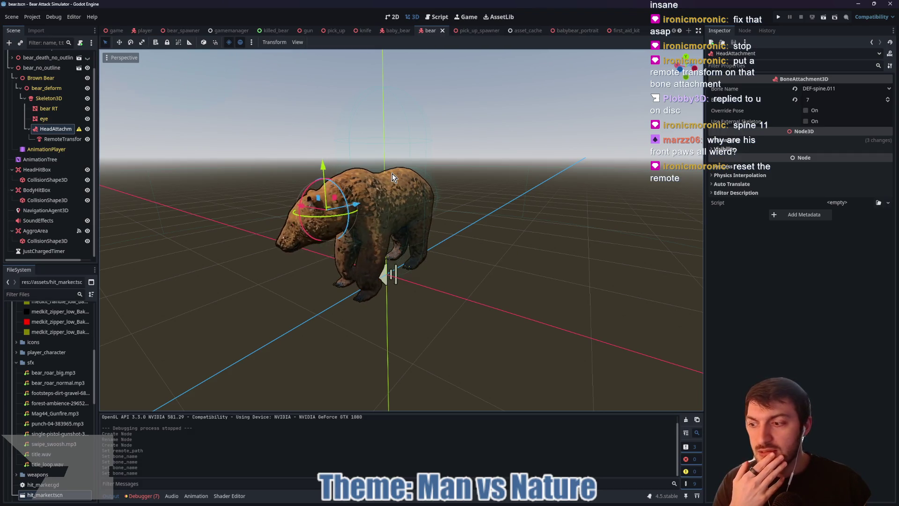
pyautogui.click(62, 139)
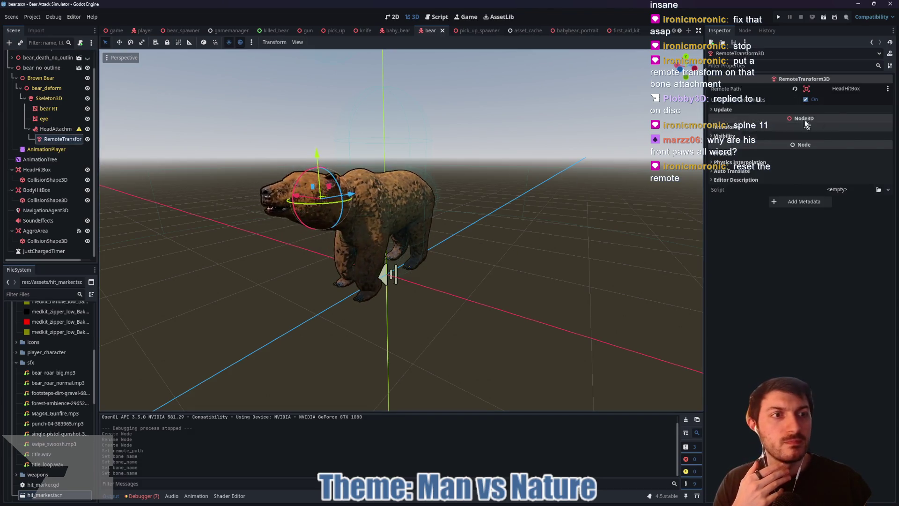
# Step: Clear the RemoteTransform's Remote Path and reassign it to HeadHitBox
pyautogui.click(795, 89)
pyautogui.click(832, 89)
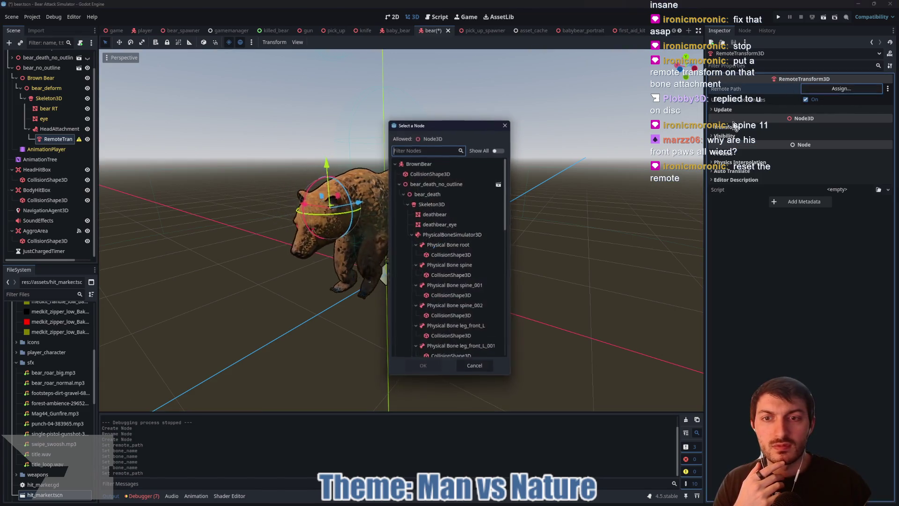
pyautogui.click(399, 184)
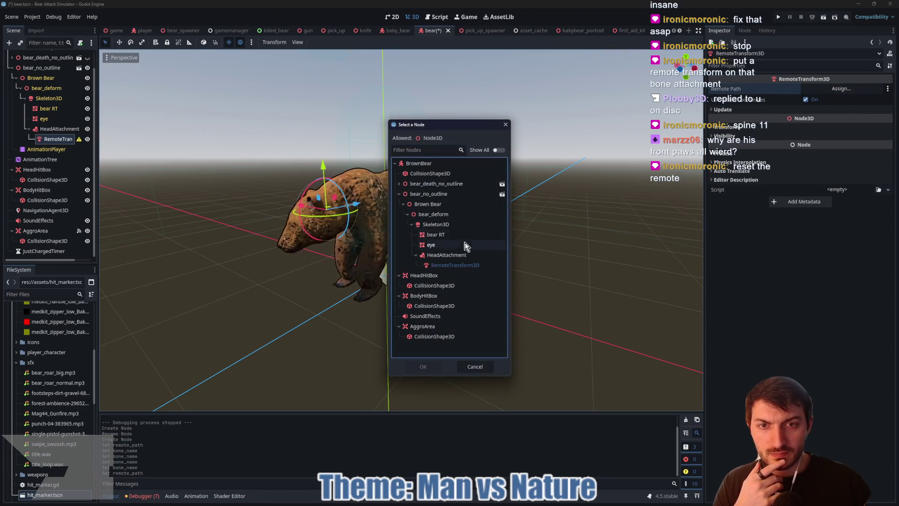
pyautogui.click(435, 276)
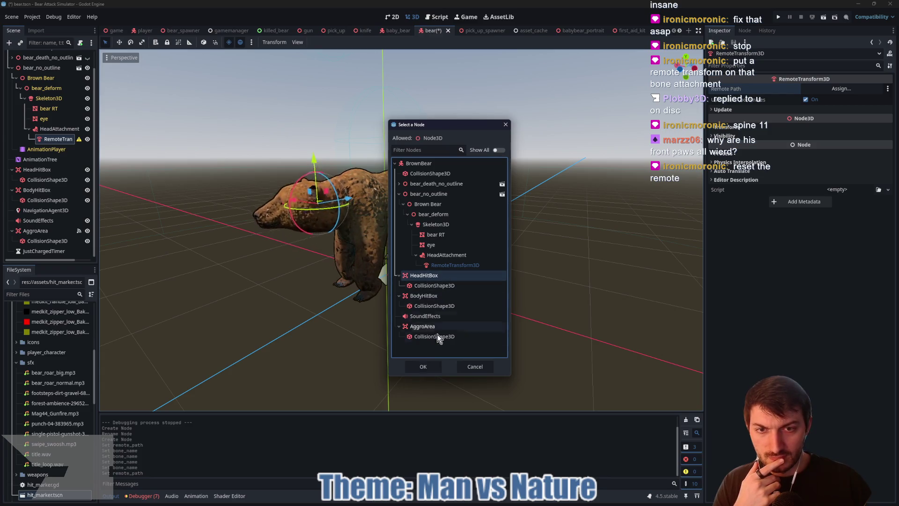
pyautogui.click(423, 366)
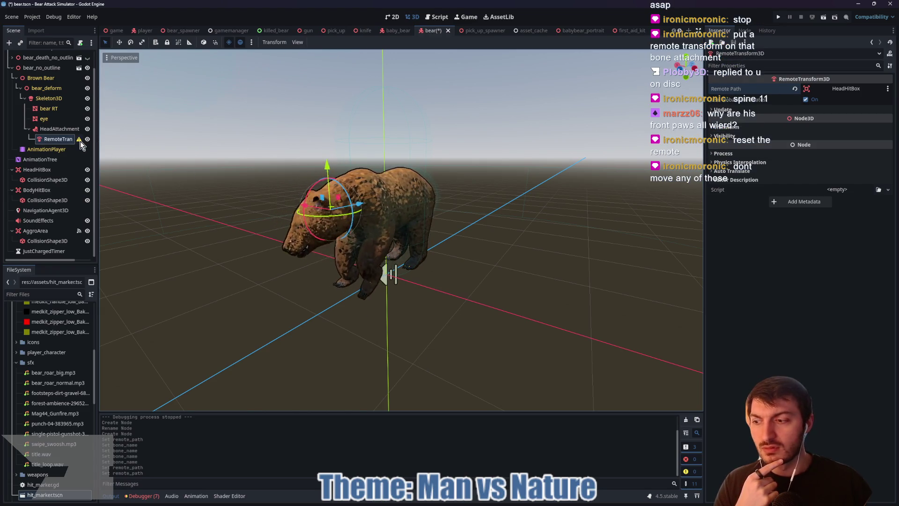
# Step: Check the RemoteTransform's Transform values, then select the head hitbox's collision shape
pyautogui.moveTo(80, 142)
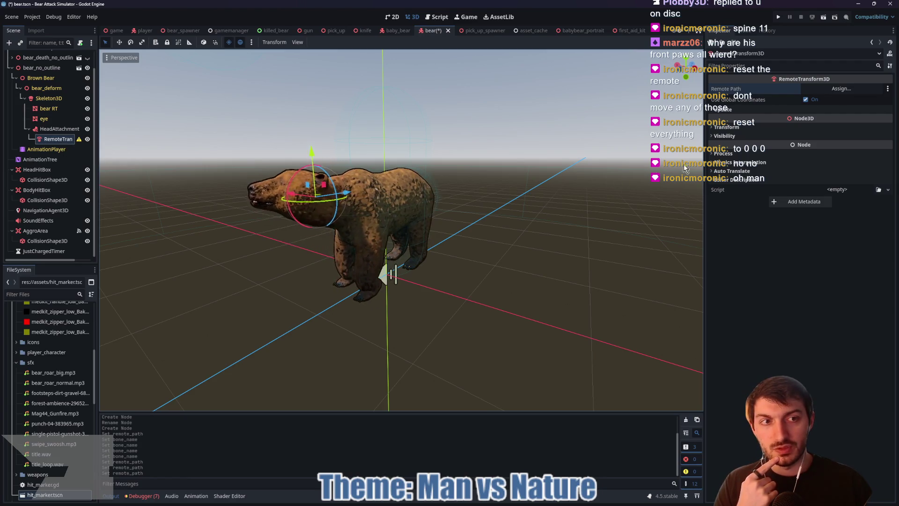
pyautogui.click(739, 128)
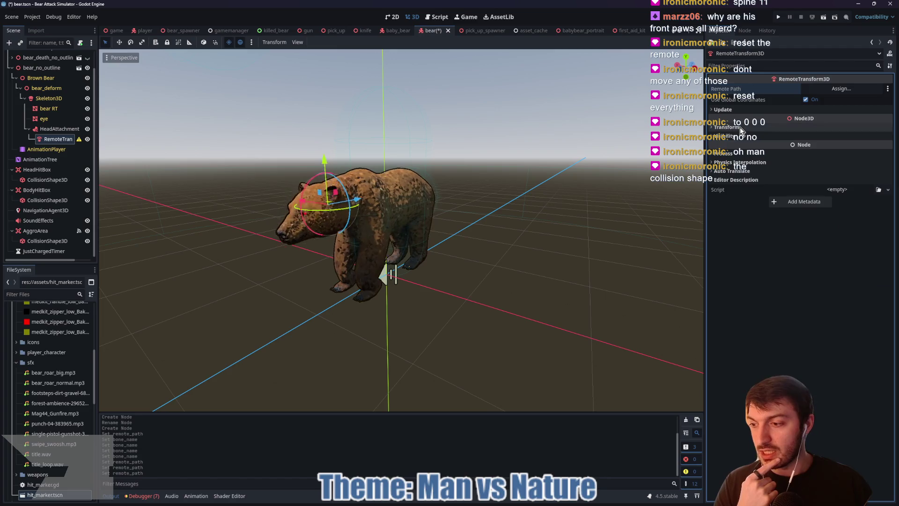
pyautogui.click(740, 127)
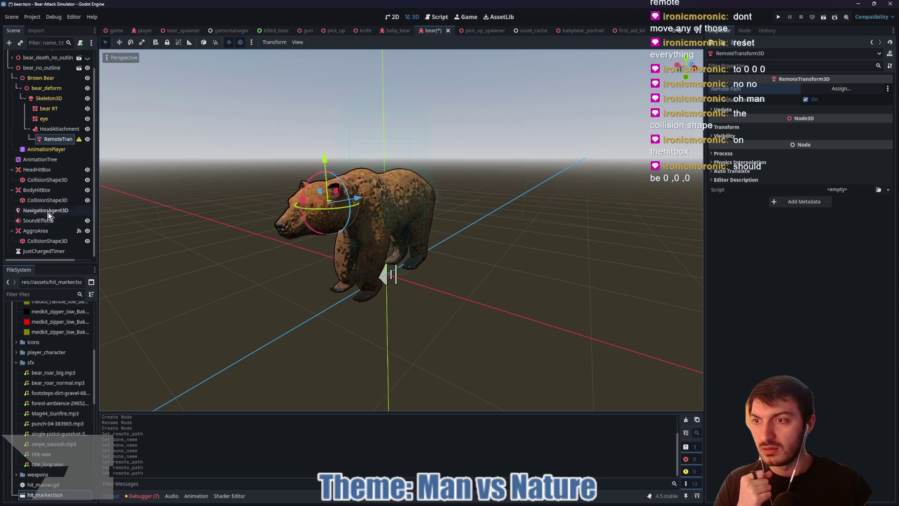
pyautogui.click(47, 201)
pyautogui.click(47, 179)
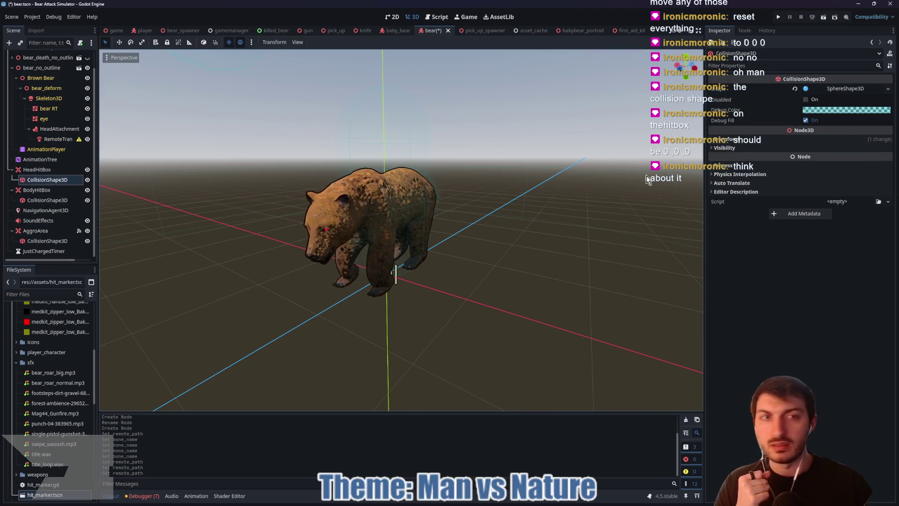
# Step: Set the head collision shape's position to 0, 0, 0 and save the scene
pyautogui.click(765, 139)
pyautogui.click(749, 159)
pyautogui.write('0.003')
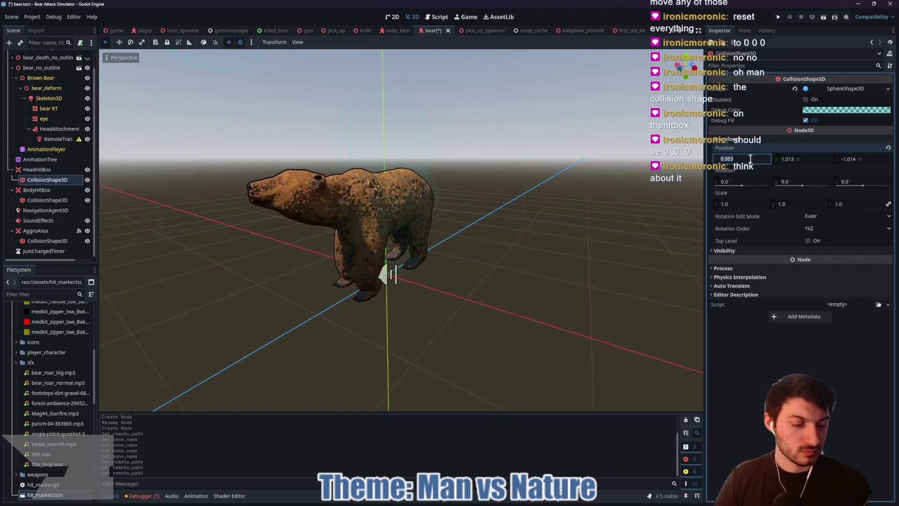
pyautogui.press('Tab')
pyautogui.write('0')
pyautogui.press('Tab')
pyautogui.write('0')
pyautogui.press('Tab')
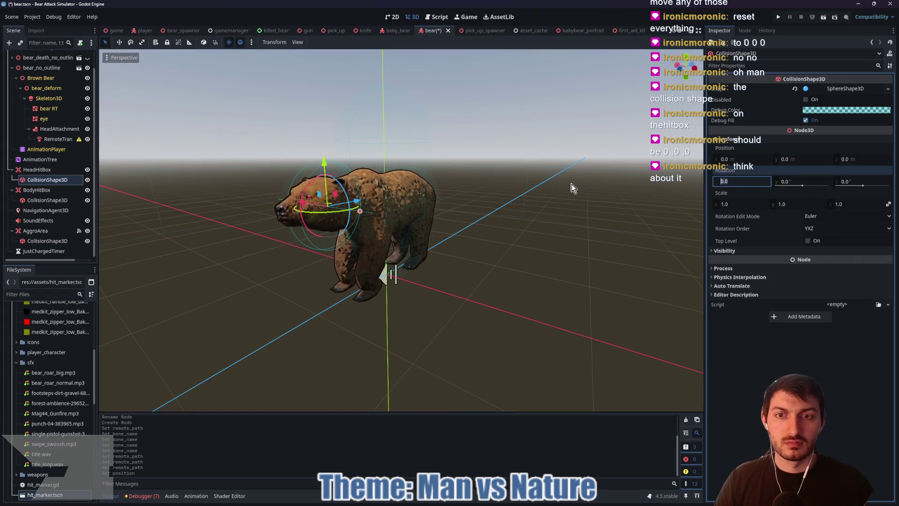
pyautogui.click(573, 189)
pyautogui.hotkey('ctrl', 's')
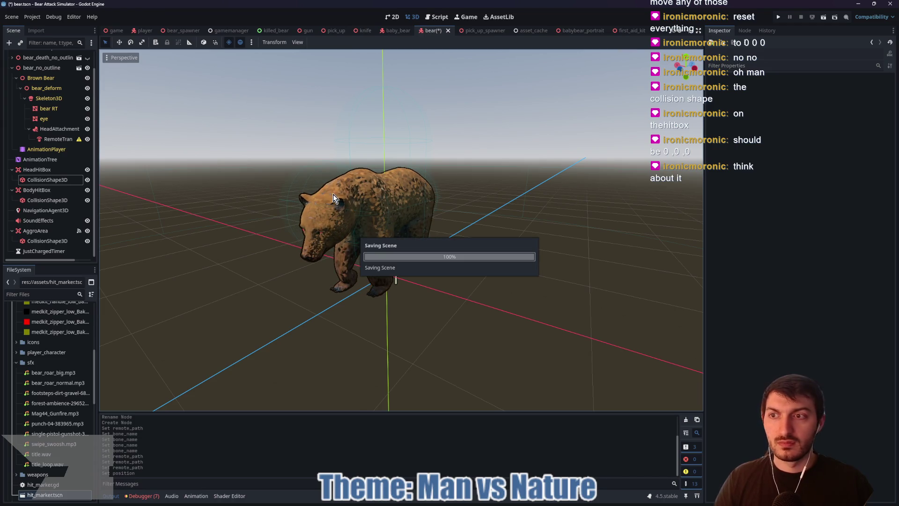
# Step: Reassign the RemoteTransform's Remote Path to HeadHitBox
pyautogui.moveTo(359, 190); pyautogui.dragTo(437, 196)
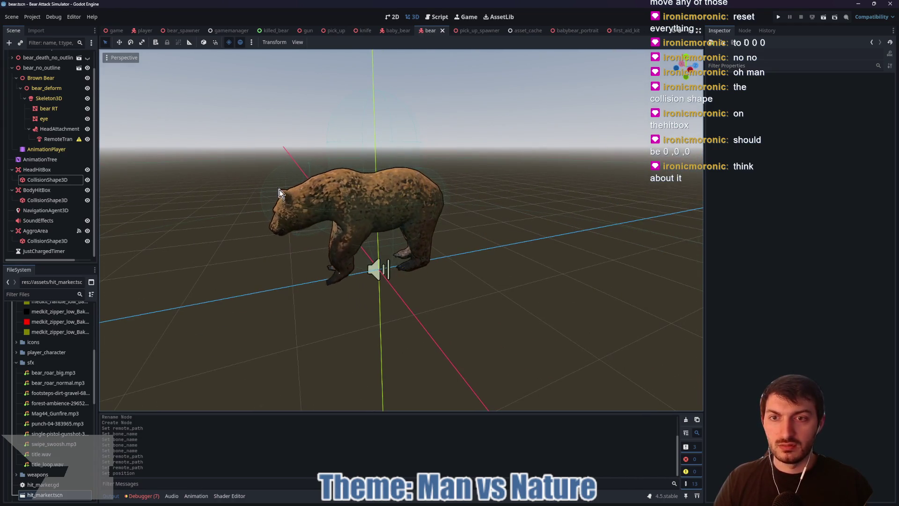
pyautogui.click(53, 139)
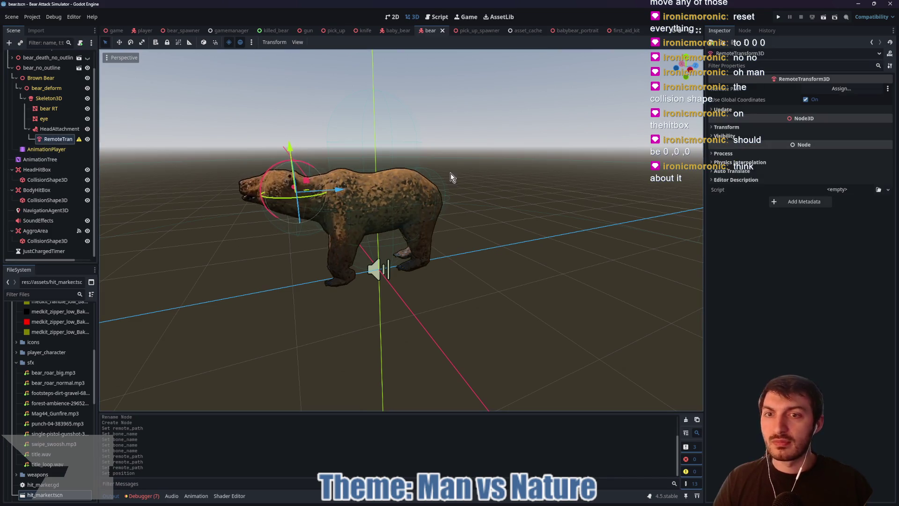
pyautogui.click(840, 89)
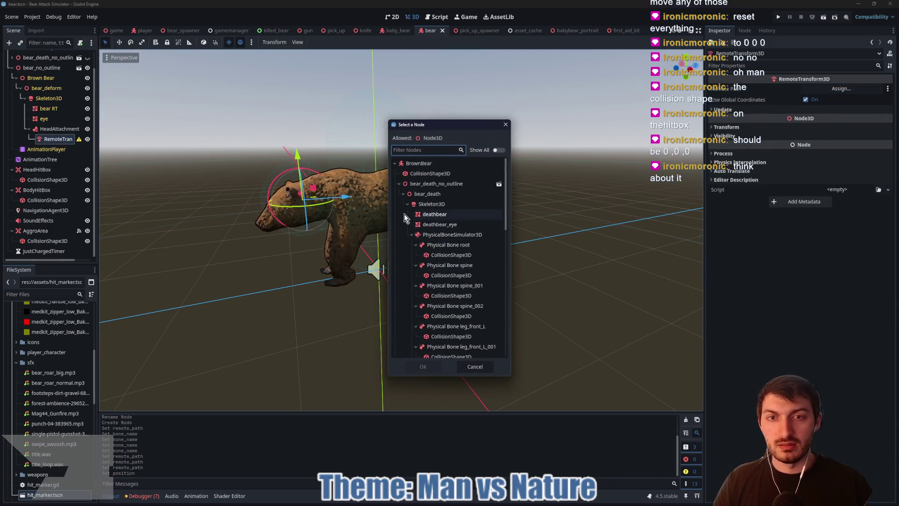
pyautogui.click(399, 184)
pyautogui.click(425, 275)
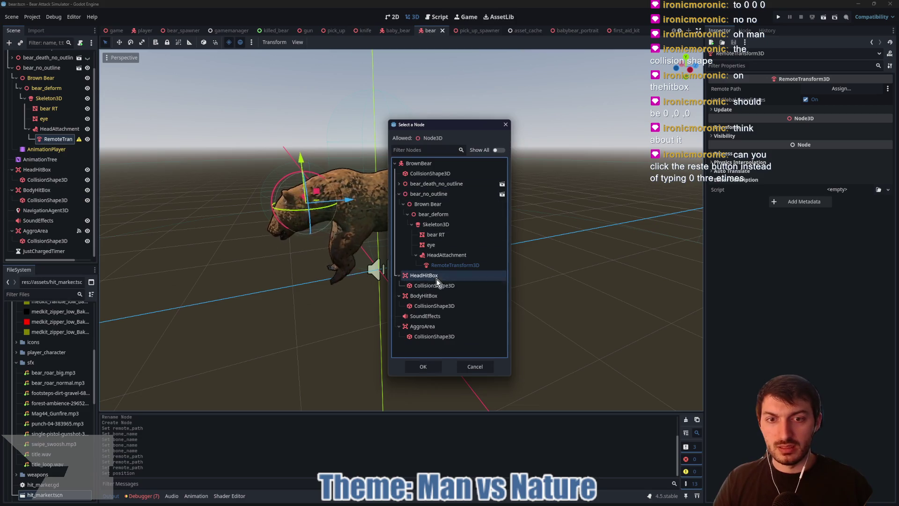
pyautogui.click(423, 368)
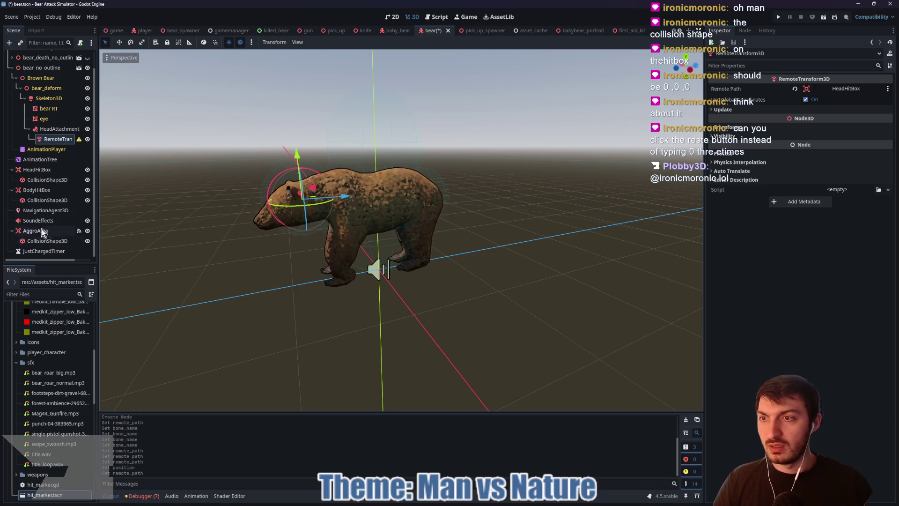
pyautogui.moveTo(80, 139)
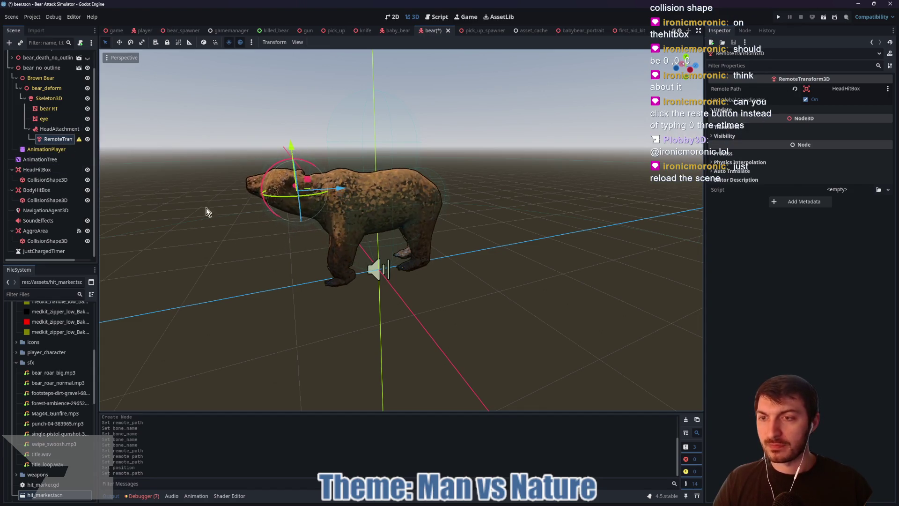
pyautogui.click(41, 199)
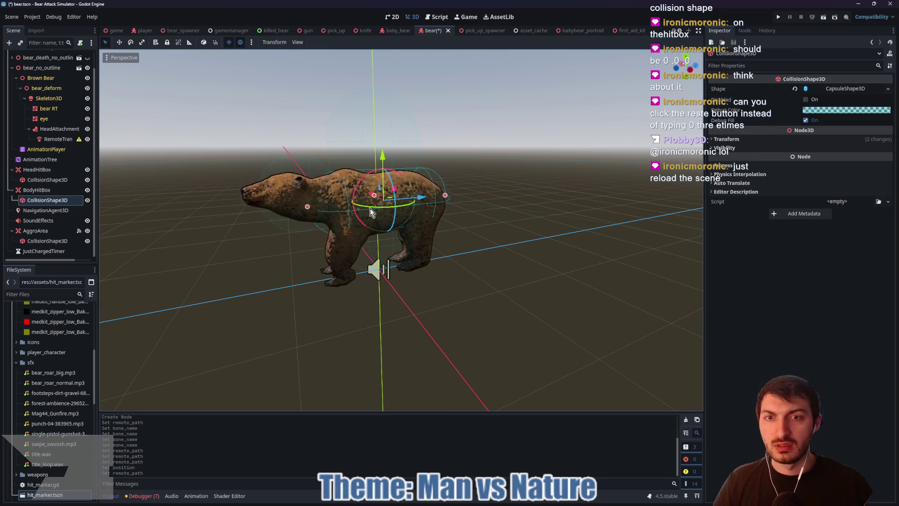
pyautogui.click(42, 180)
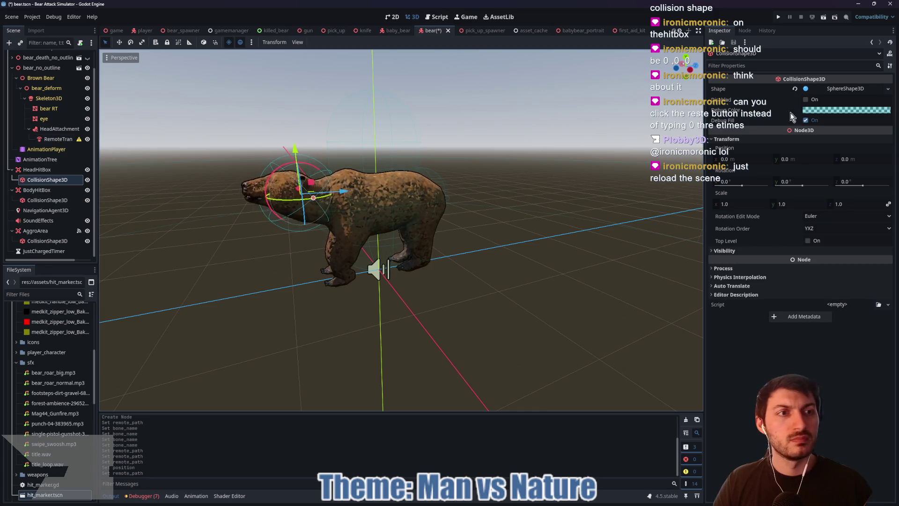
# Step: Replace the head sphere with a capsule sized to the head, and clear the RemoteTransform path
pyautogui.click(795, 90)
pyautogui.click(837, 88)
pyautogui.click(853, 133)
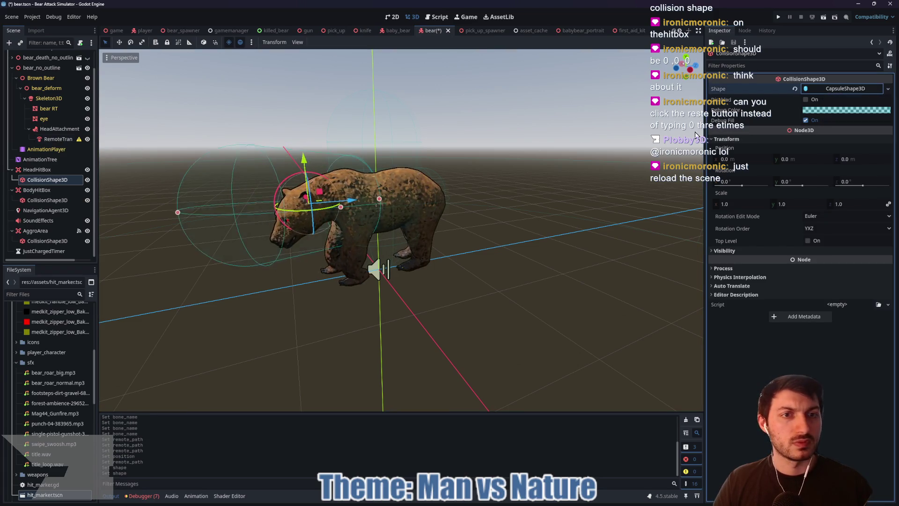
pyautogui.moveTo(202, 199)
pyautogui.mouseDown()
pyautogui.moveTo(216, 178)
pyautogui.moveTo(198, 172)
pyautogui.moveTo(218, 107)
pyautogui.mouseUp()
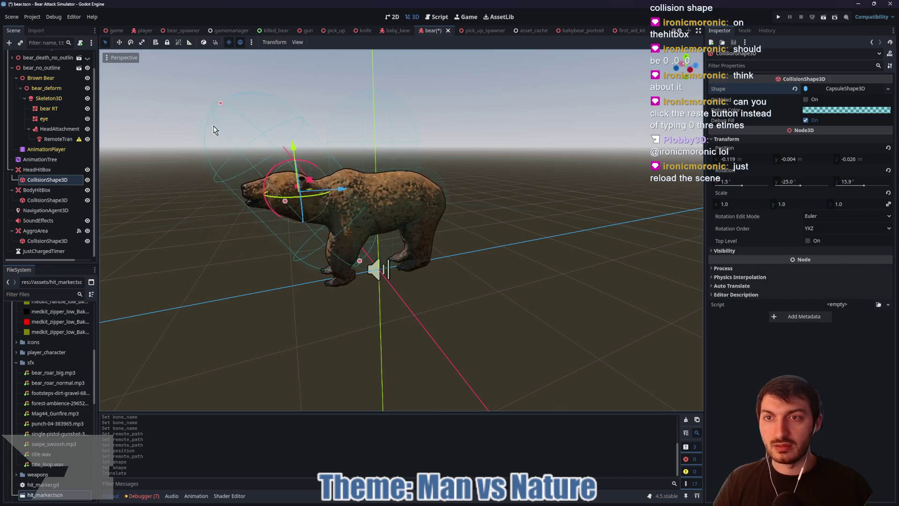
pyautogui.click(192, 194)
pyautogui.click(60, 180)
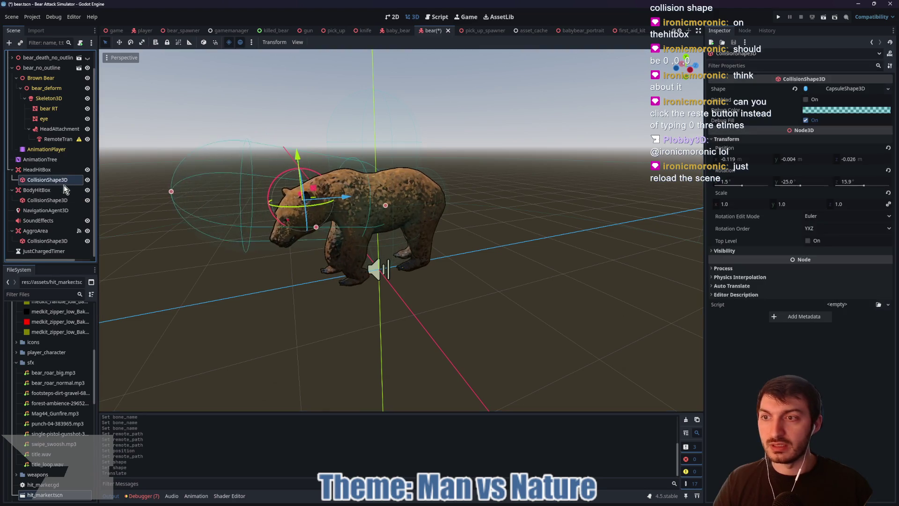
pyautogui.click(54, 139)
pyautogui.click(795, 90)
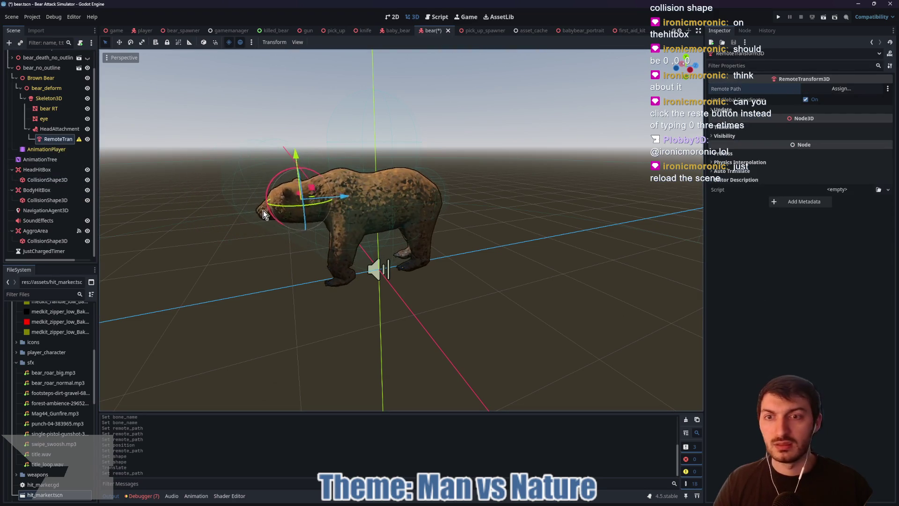
# Step: Reset the head capsule's position to 0, 0, 0 and revert its rotation
pyautogui.click(41, 200)
pyautogui.click(47, 180)
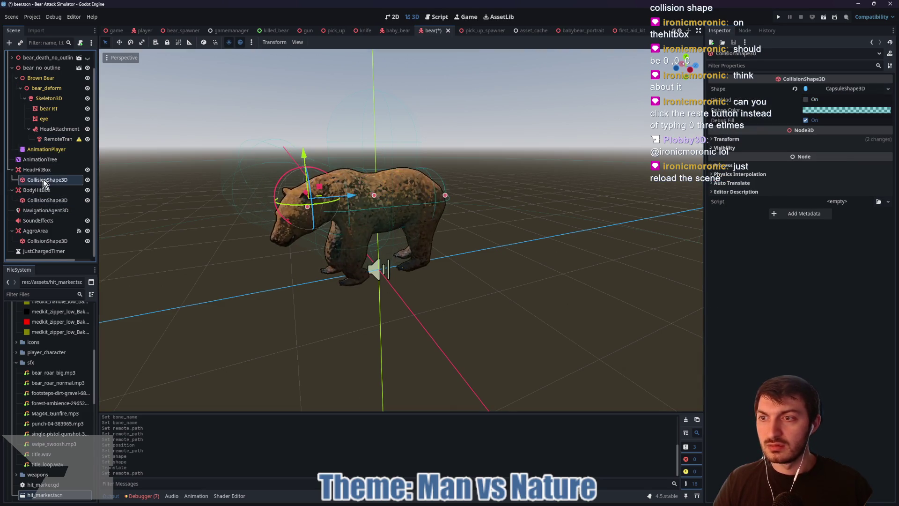
pyautogui.click(726, 139)
pyautogui.click(754, 158)
pyautogui.write('0')
pyautogui.press('Tab')
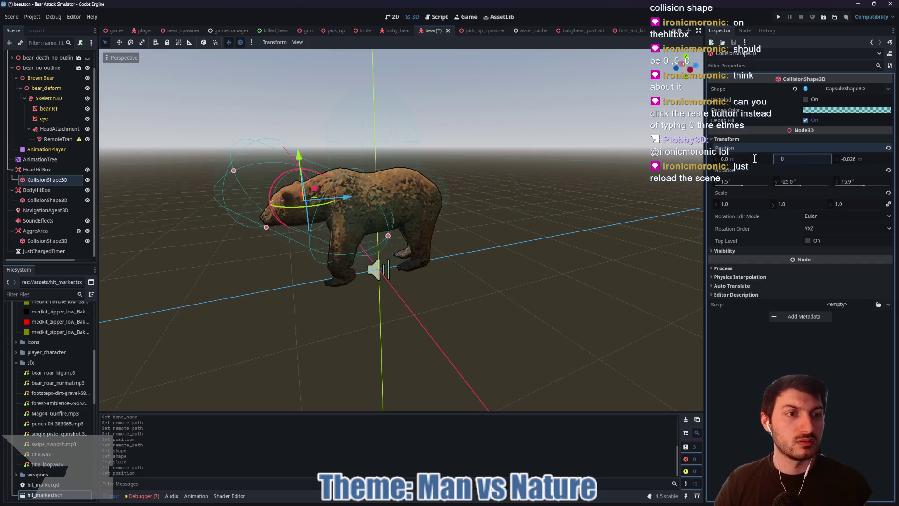
pyautogui.write('0')
pyautogui.press('Tab')
pyautogui.write('0')
pyautogui.press('Return')
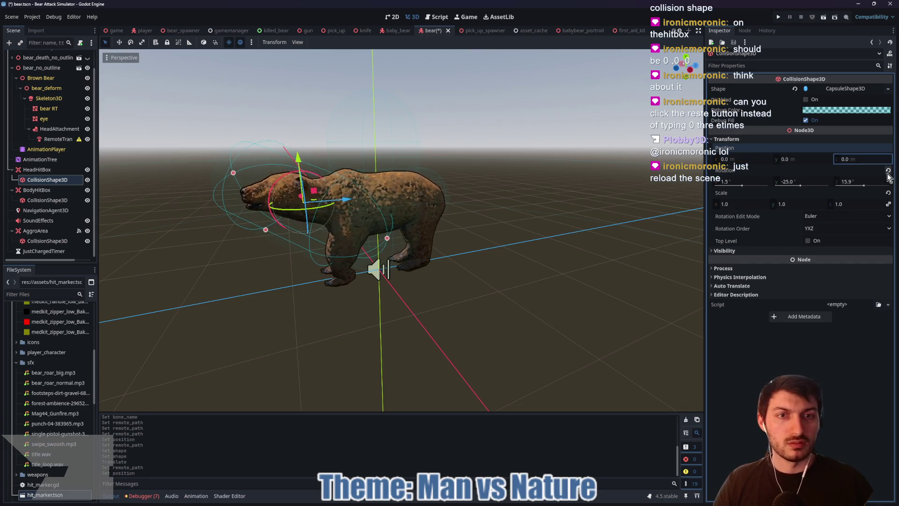
pyautogui.click(888, 170)
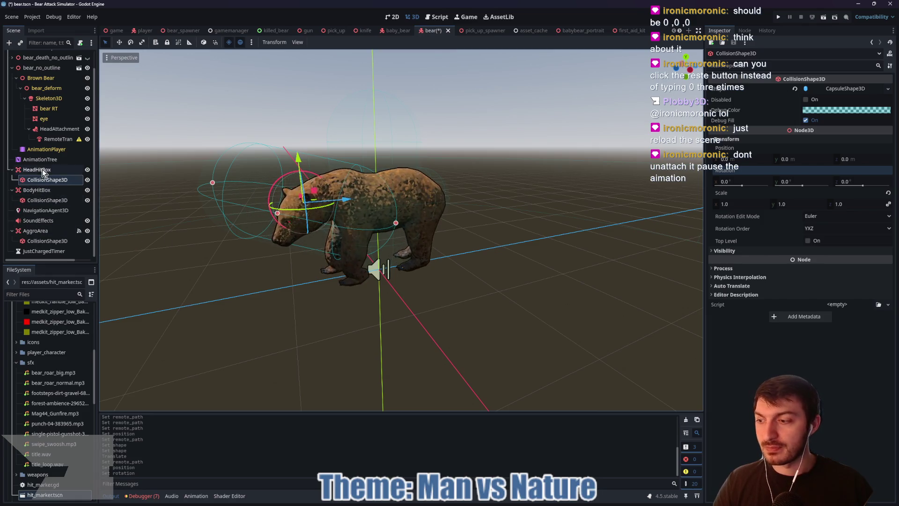
# Step: Point the RemoteTransform3D at HeadHitBox and uncheck the AnimationTree's Active
pyautogui.click(55, 139)
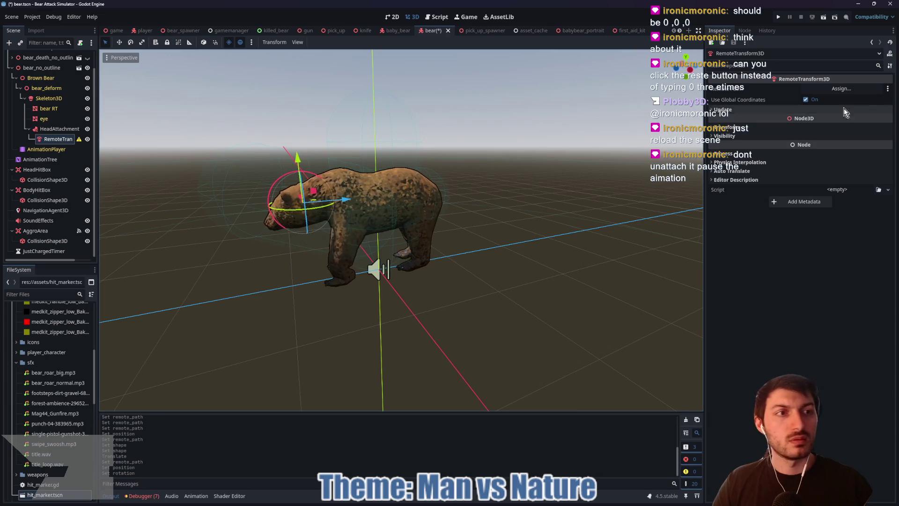
pyautogui.click(841, 89)
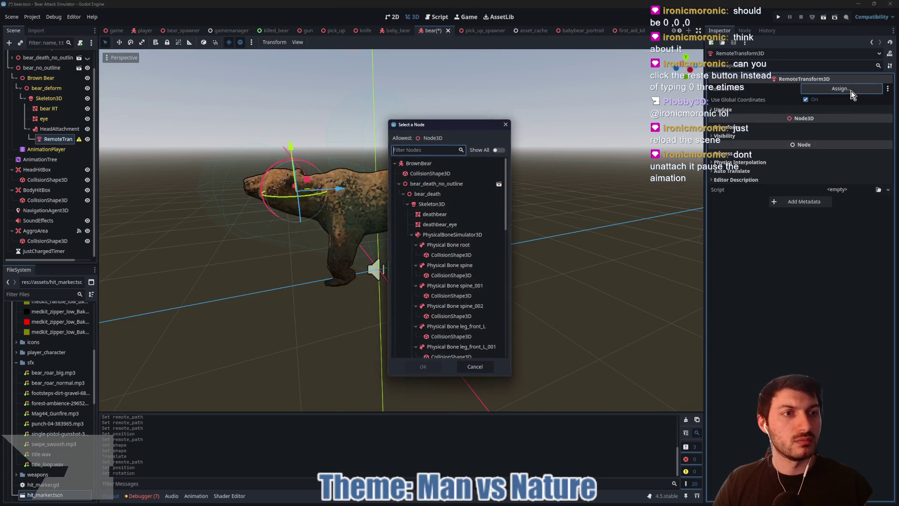
pyautogui.click(396, 164)
pyautogui.click(396, 163)
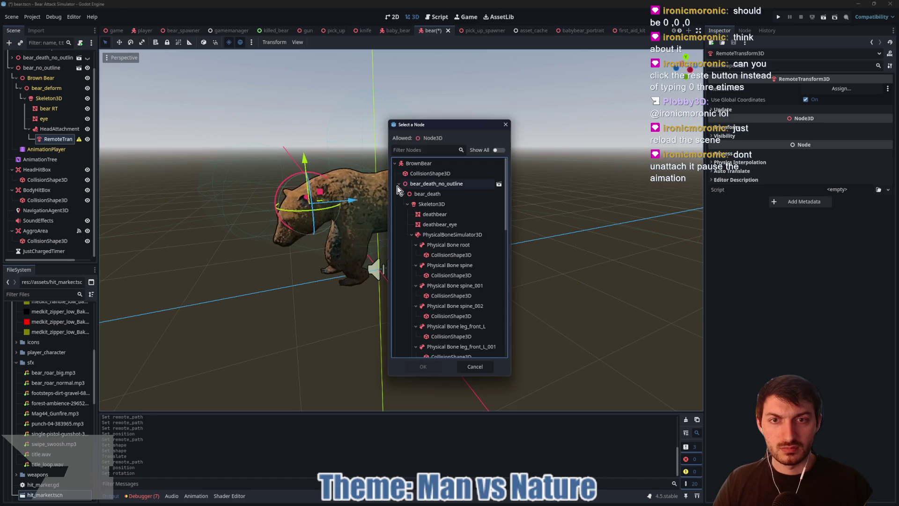
pyautogui.click(398, 184)
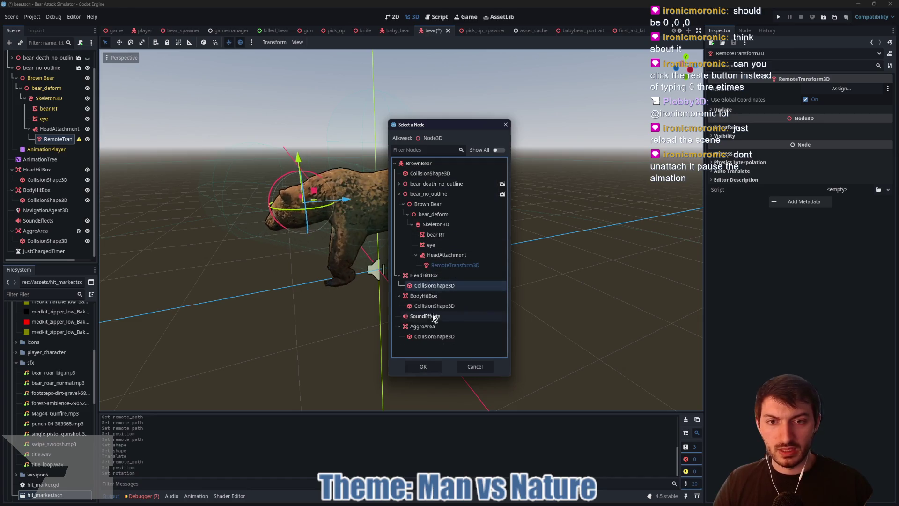
pyautogui.click(424, 275)
pyautogui.click(423, 367)
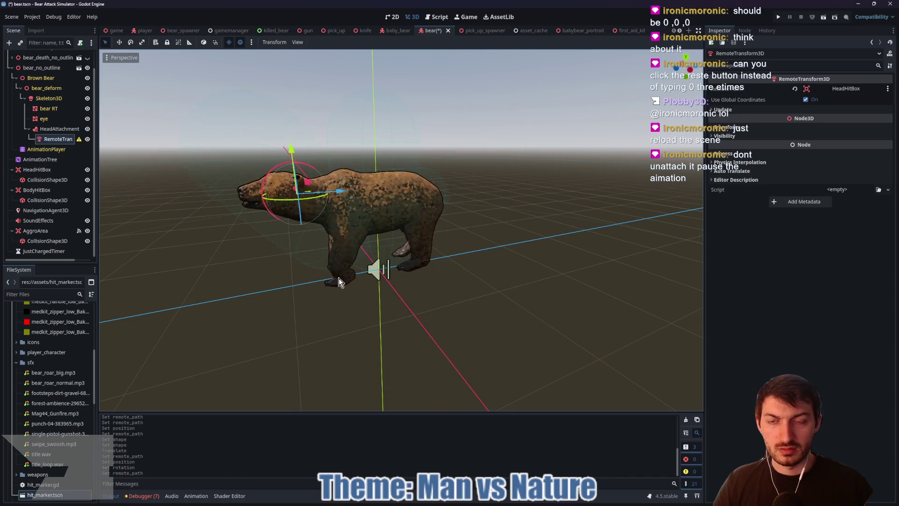
pyautogui.click(41, 158)
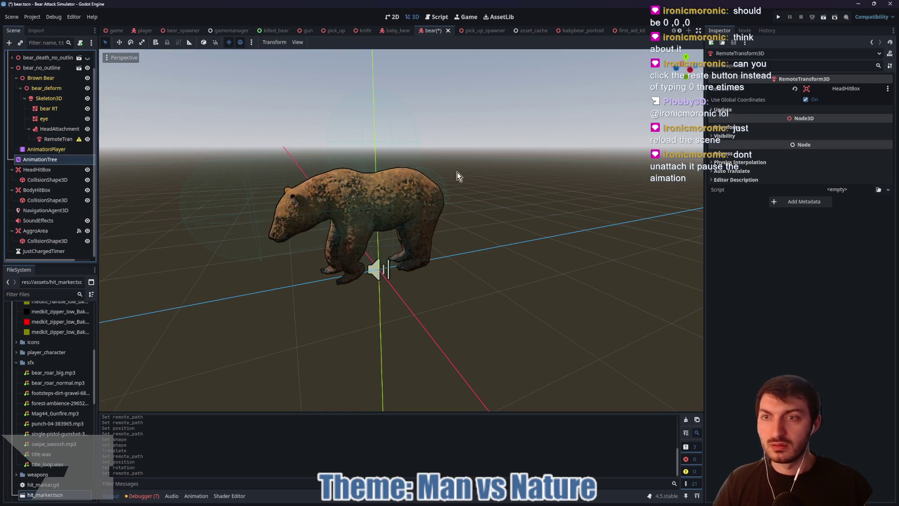
pyautogui.click(806, 139)
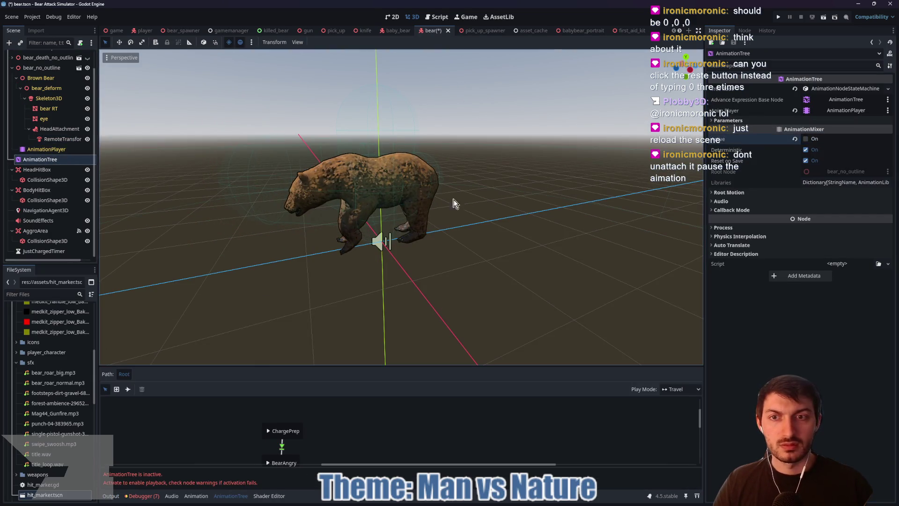
# Step: Shorten the head capsule from both ends, view it head-on, and select AnimationPlayer
pyautogui.click(50, 182)
pyautogui.moveTo(156, 232)
pyautogui.mouseDown()
pyautogui.moveTo(192, 241)
pyautogui.moveTo(228, 232)
pyautogui.mouseUp()
pyautogui.moveTo(410, 243); pyautogui.dragTo(317, 248)
pyautogui.moveTo(280, 298)
pyautogui.mouseDown()
pyautogui.moveTo(369, 299)
pyautogui.moveTo(360, 304)
pyautogui.mouseUp()
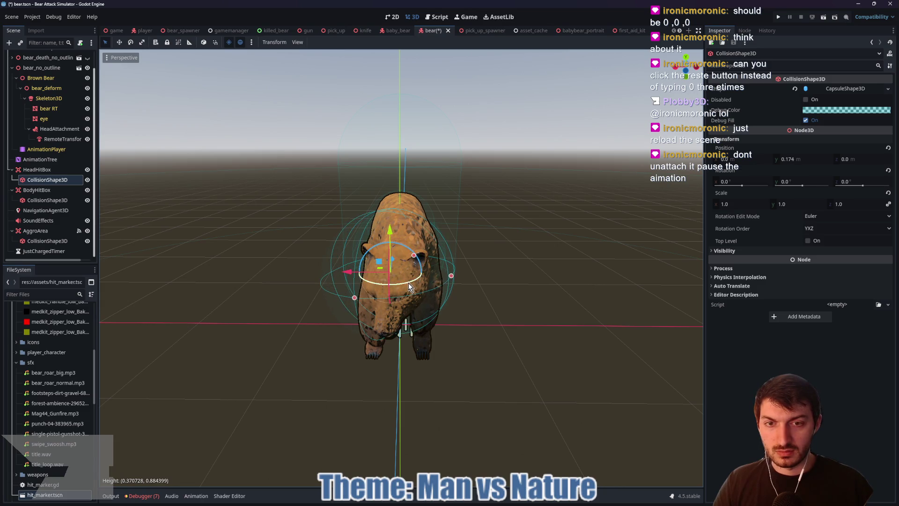
pyautogui.click(40, 152)
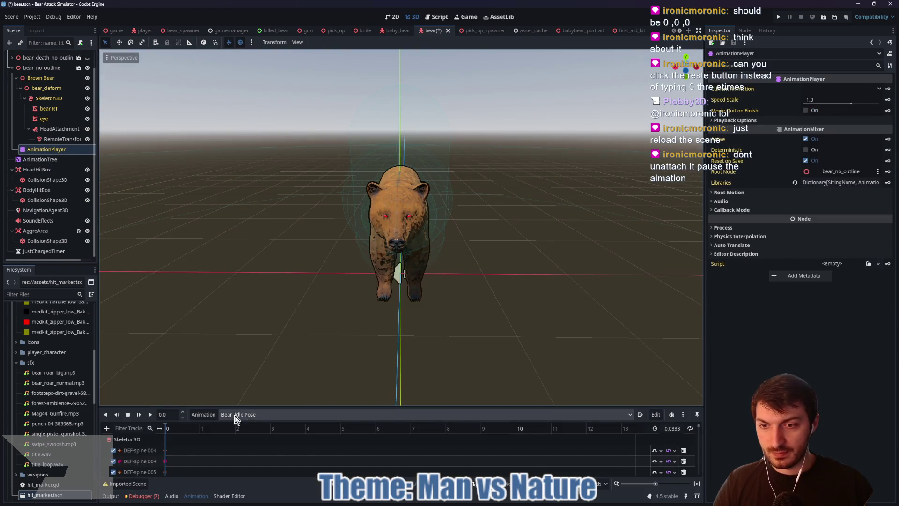
# Step: Step the Bear Idle Pose to its end frame, then stretch and tilt the head capsule
pyautogui.click(150, 414)
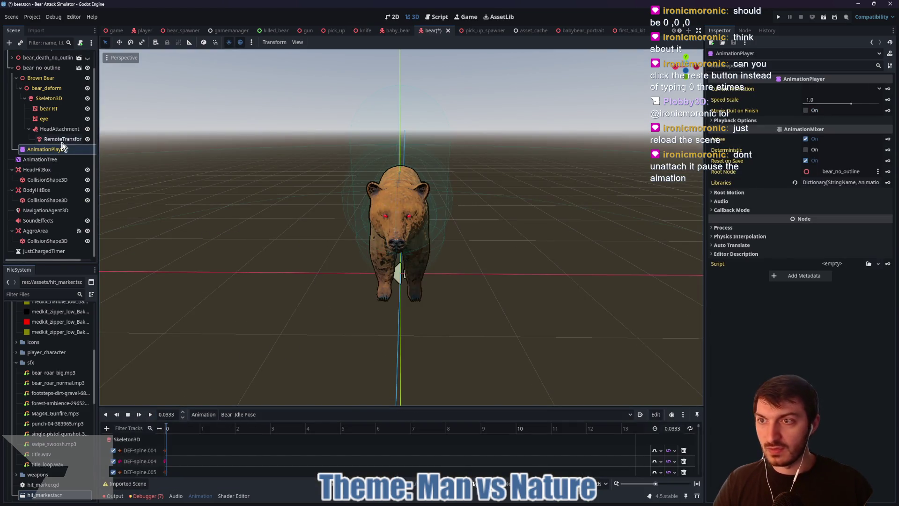
pyautogui.click(45, 179)
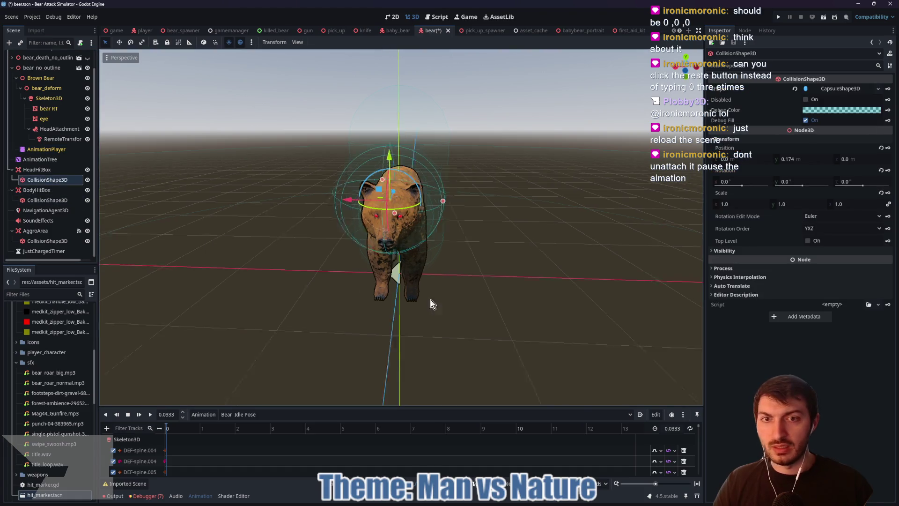
pyautogui.moveTo(430, 300); pyautogui.dragTo(334, 305)
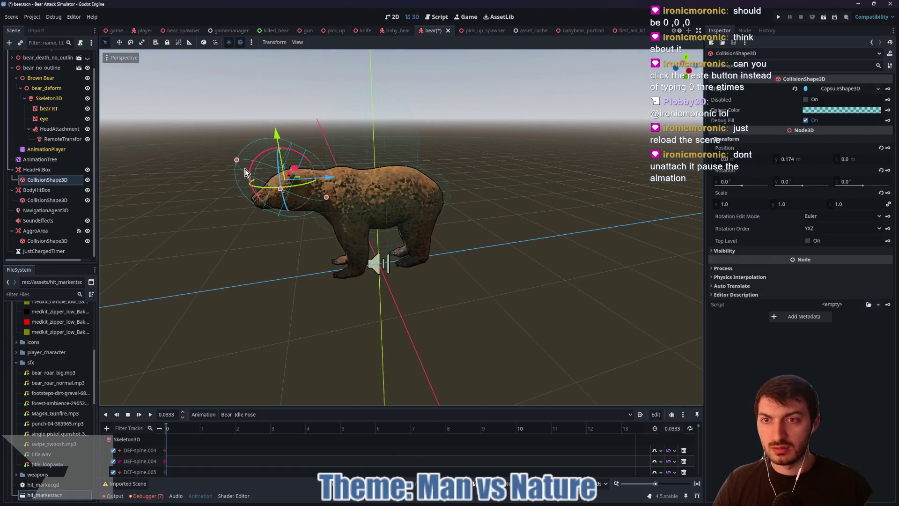
pyautogui.moveTo(235, 161)
pyautogui.mouseDown()
pyautogui.moveTo(249, 186)
pyautogui.moveTo(234, 182)
pyautogui.mouseUp()
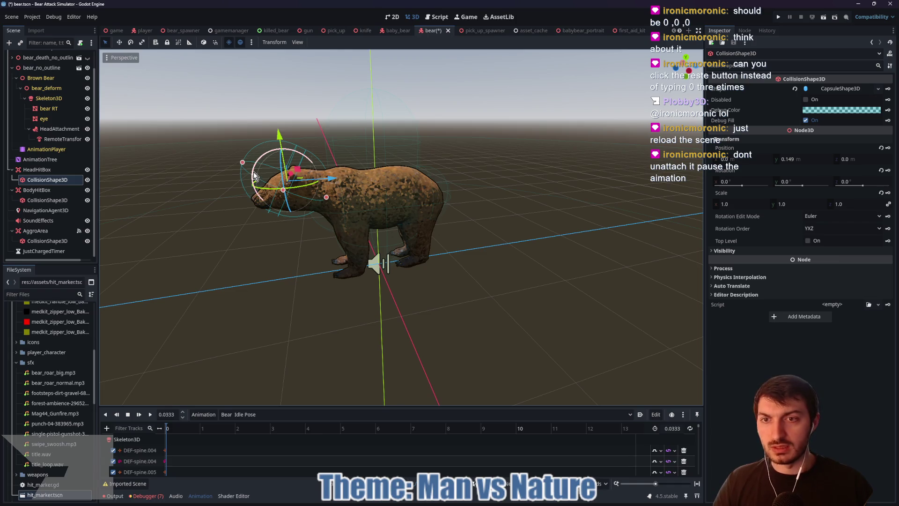
pyautogui.moveTo(253, 182)
pyautogui.mouseDown()
pyautogui.moveTo(242, 191)
pyautogui.moveTo(319, 240)
pyautogui.mouseUp()
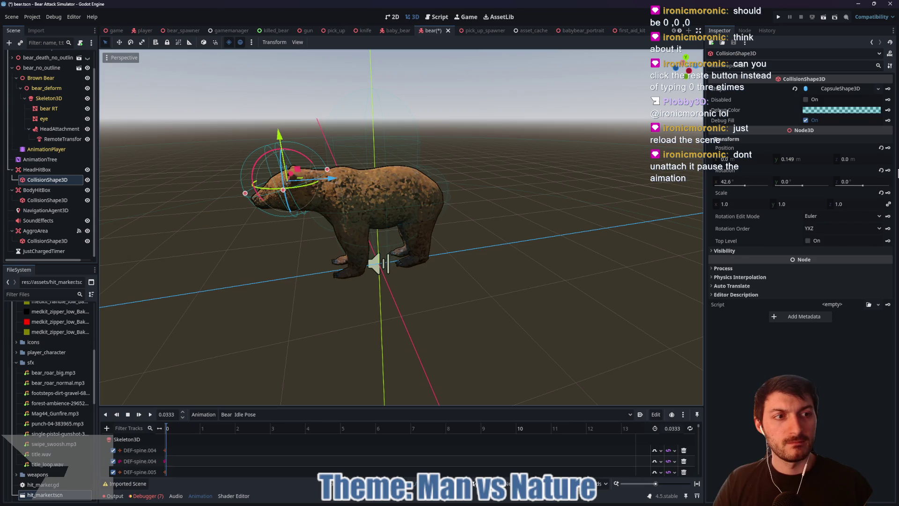
# Step: Revert the head capsule's rotation and position to 0, 0, 0 and check it around the bear
pyautogui.click(880, 169)
pyautogui.click(880, 147)
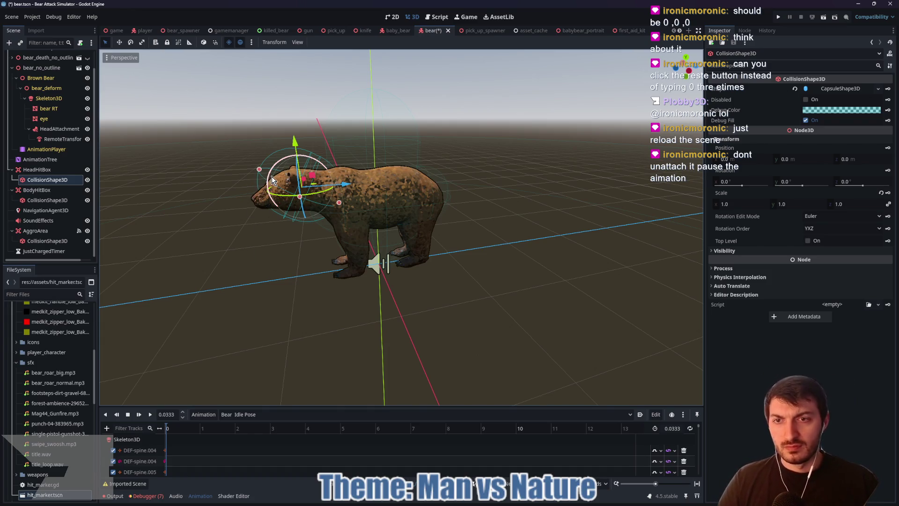
pyautogui.moveTo(221, 231)
pyautogui.mouseDown()
pyautogui.moveTo(261, 267)
pyautogui.moveTo(319, 251)
pyautogui.moveTo(244, 251)
pyautogui.moveTo(248, 224)
pyautogui.mouseUp()
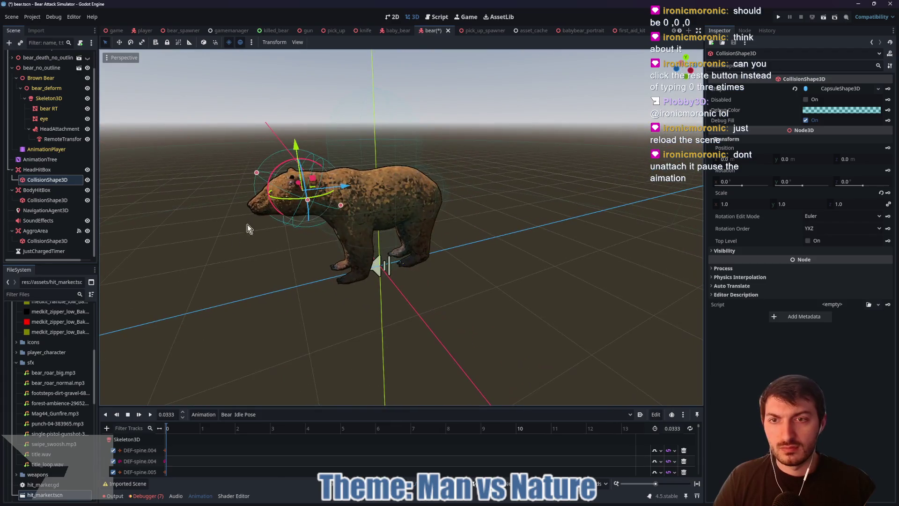
# Step: Replace the head collision shape with a new default CapsuleShape3D
pyautogui.click(795, 88)
pyautogui.click(831, 89)
pyautogui.click(839, 139)
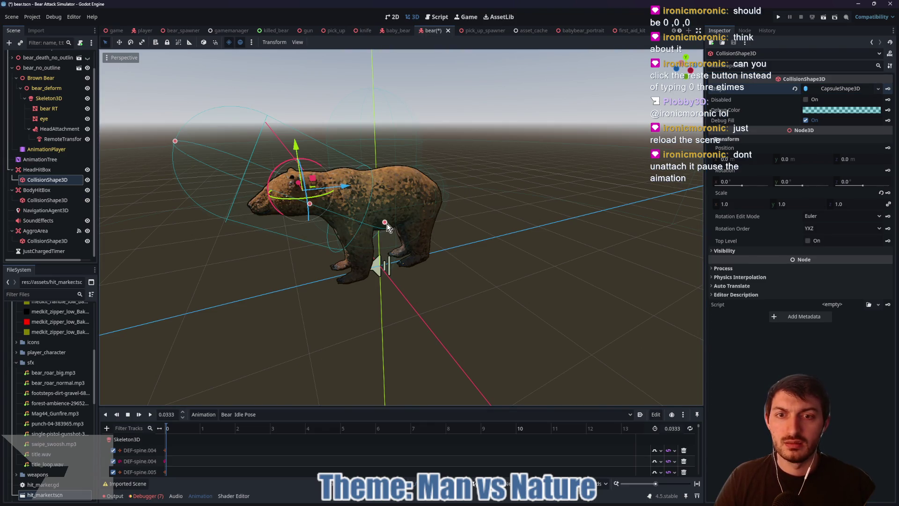
# Step: Reset HeadHitBox's position, then undo it back to 0, 1.074, -0.786
pyautogui.click(45, 171)
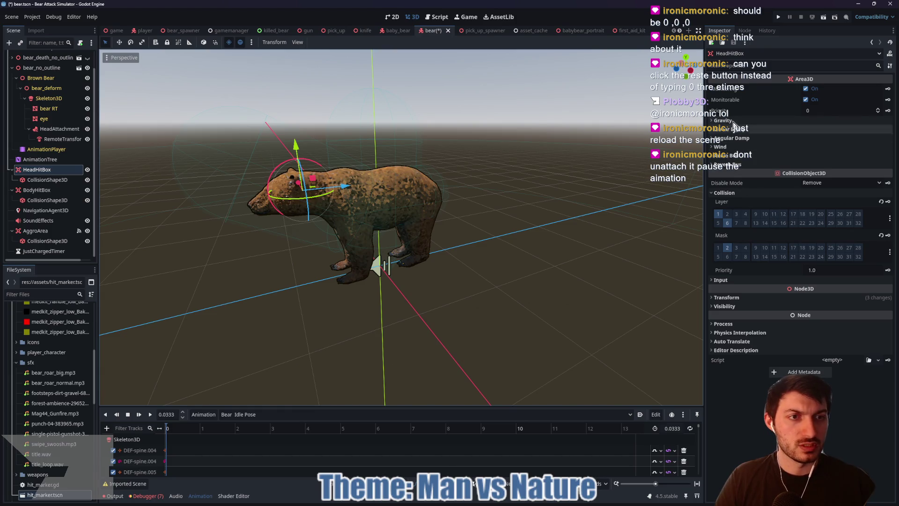
pyautogui.click(730, 297)
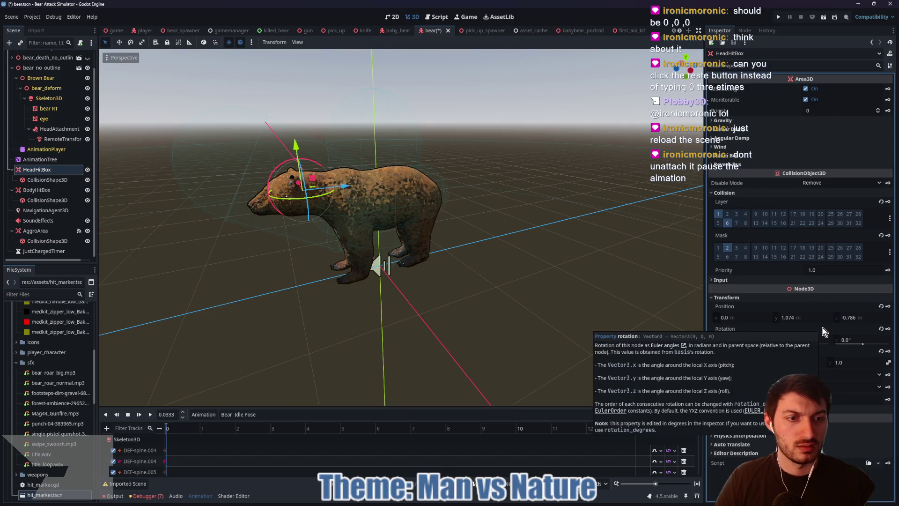
pyautogui.click(880, 307)
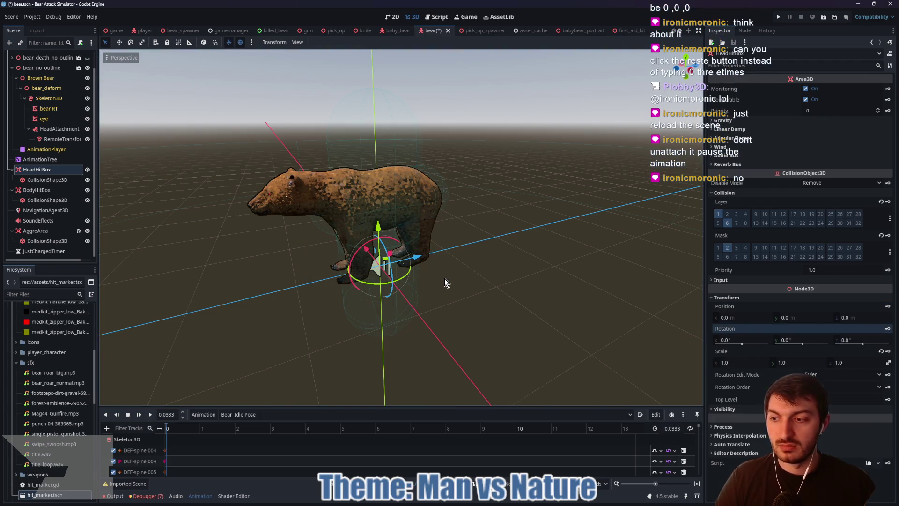
pyautogui.hotkey('ctrl', 'z')
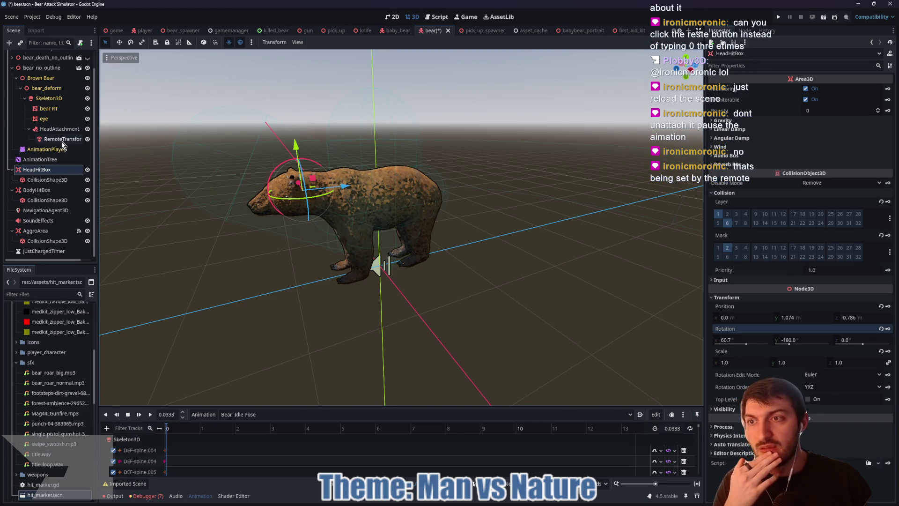
# Step: Shorten the new head capsule and tilt it about 40.6° around the bear's head
pyautogui.click(49, 179)
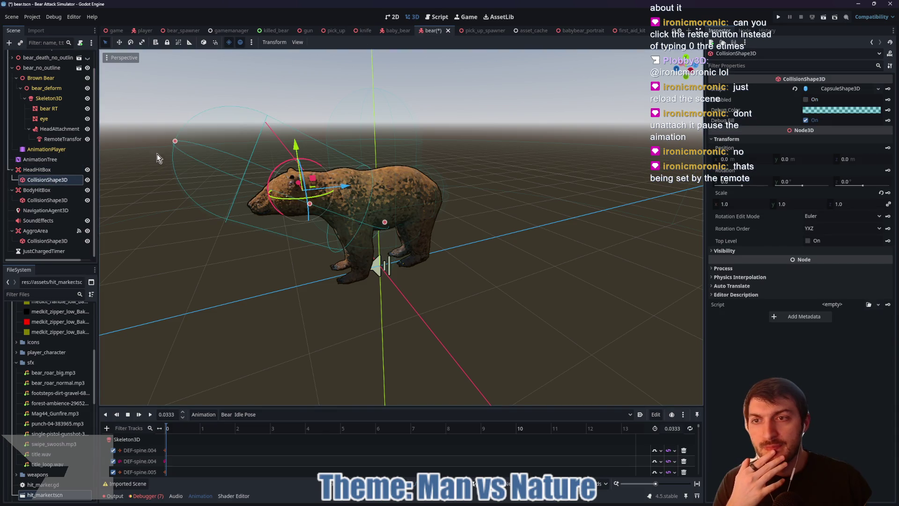
pyautogui.moveTo(175, 140)
pyautogui.mouseDown()
pyautogui.moveTo(251, 189)
pyautogui.moveTo(228, 191)
pyautogui.mouseUp()
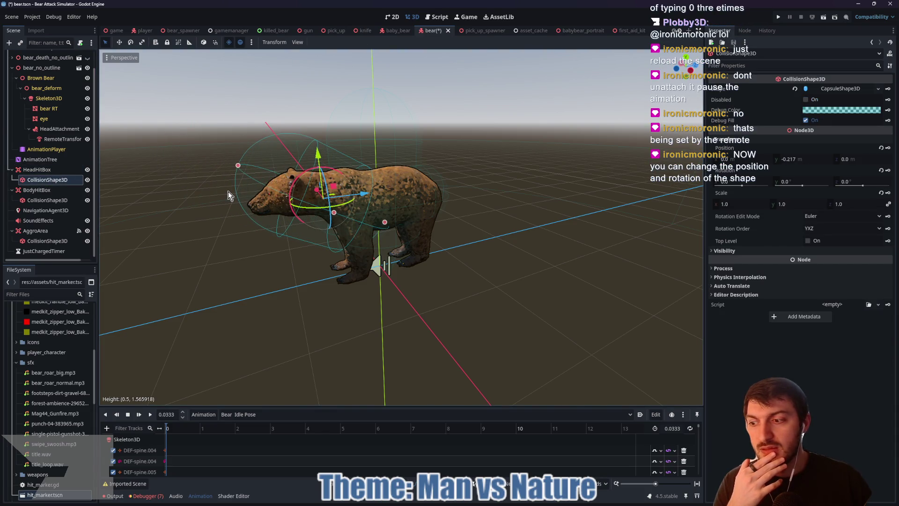
pyautogui.moveTo(384, 222); pyautogui.dragTo(340, 216)
pyautogui.moveTo(281, 164); pyautogui.dragTo(246, 202)
pyautogui.moveTo(349, 225)
pyautogui.mouseDown()
pyautogui.moveTo(445, 223)
pyautogui.moveTo(461, 209)
pyautogui.moveTo(440, 209)
pyautogui.moveTo(421, 213)
pyautogui.moveTo(478, 223)
pyautogui.moveTo(357, 175)
pyautogui.moveTo(332, 191)
pyautogui.mouseUp()
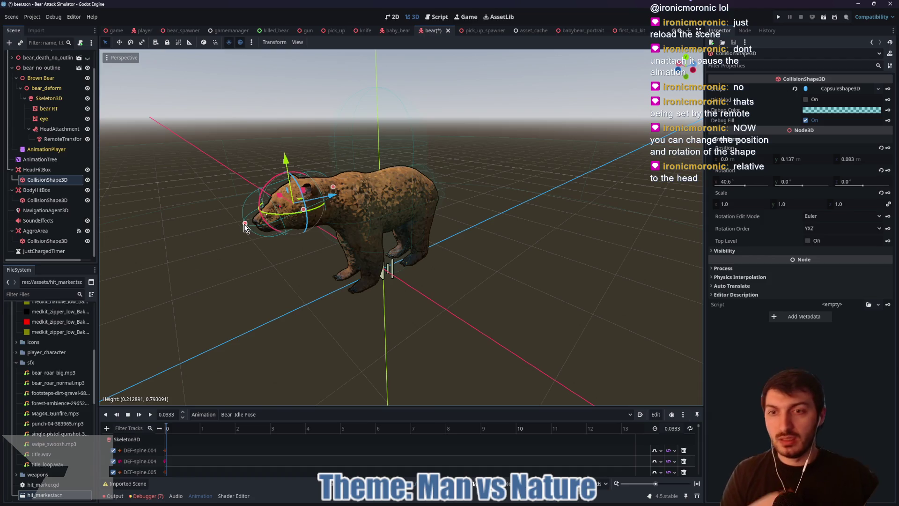
pyautogui.moveTo(245, 223); pyautogui.dragTo(254, 223)
pyautogui.moveTo(307, 249)
pyautogui.mouseDown()
pyautogui.moveTo(437, 232)
pyautogui.moveTo(440, 241)
pyautogui.moveTo(324, 231)
pyautogui.mouseUp()
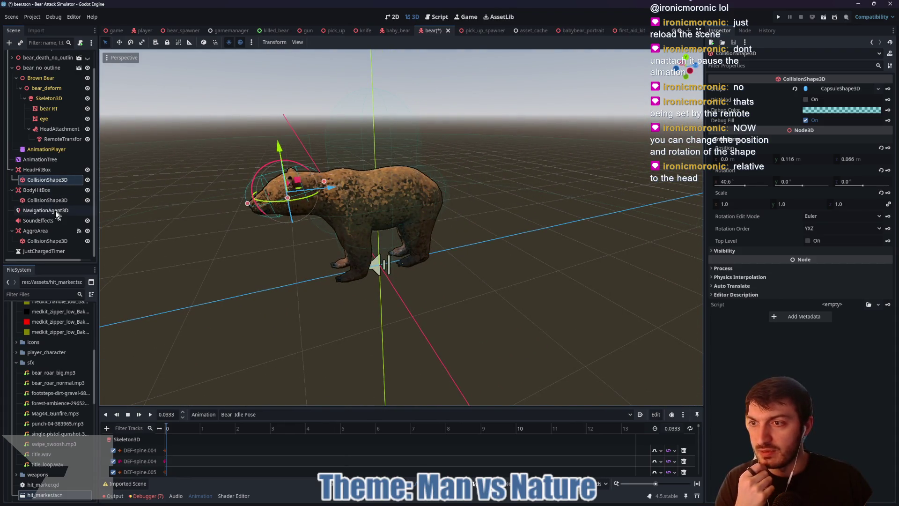
# Step: Adjust the height of the body hitbox's capsule
pyautogui.click(48, 199)
pyautogui.moveTo(509, 218)
pyautogui.mouseDown()
pyautogui.moveTo(449, 206)
pyautogui.moveTo(454, 237)
pyautogui.moveTo(654, 226)
pyautogui.moveTo(538, 215)
pyautogui.moveTo(517, 223)
pyautogui.mouseUp()
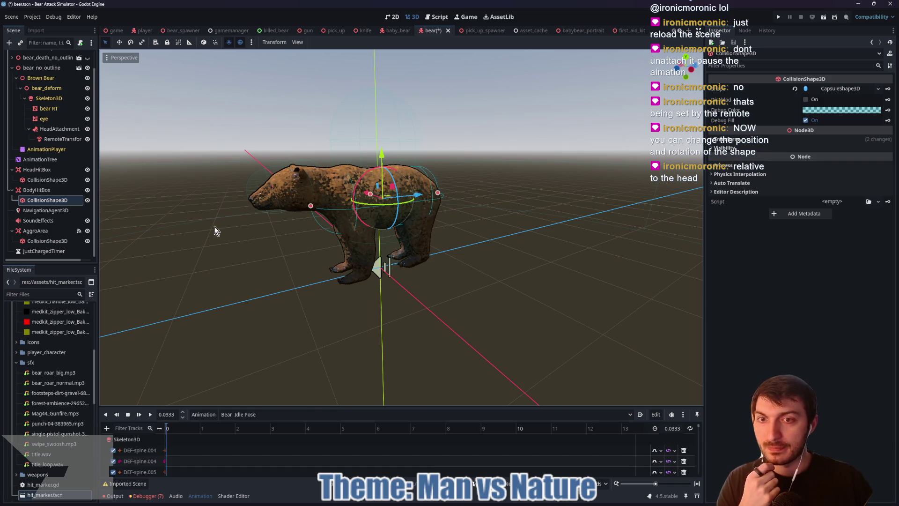
pyautogui.click(54, 182)
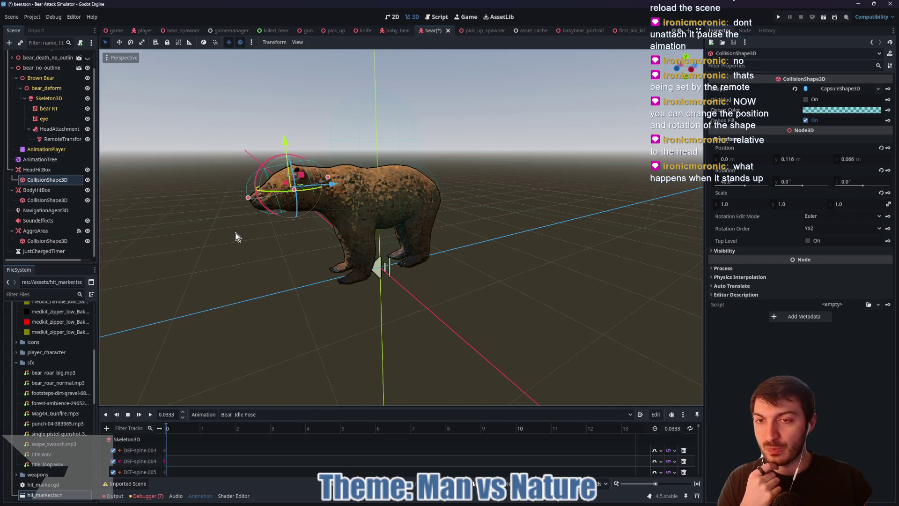
pyautogui.click(42, 149)
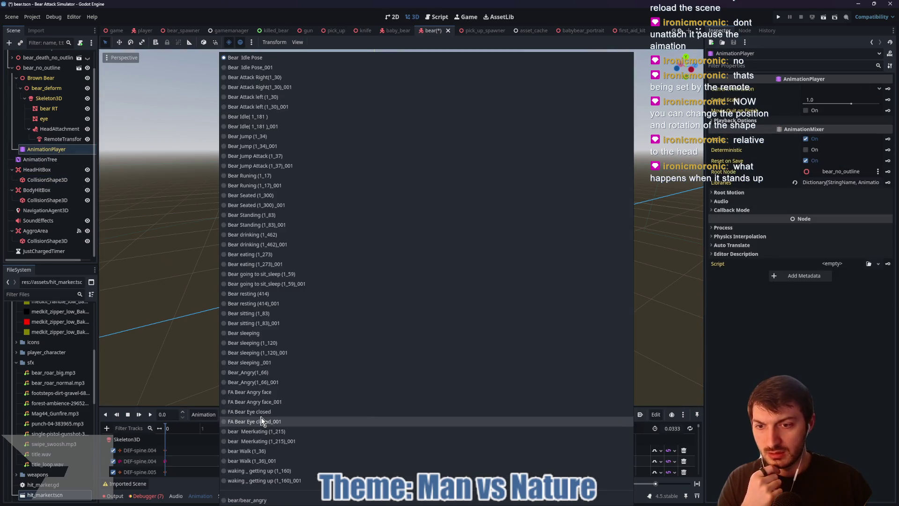
# Step: Load 'bear Meerkating (1_215)_001' and preview it, pausing with the bear standing upright
pyautogui.click(281, 414)
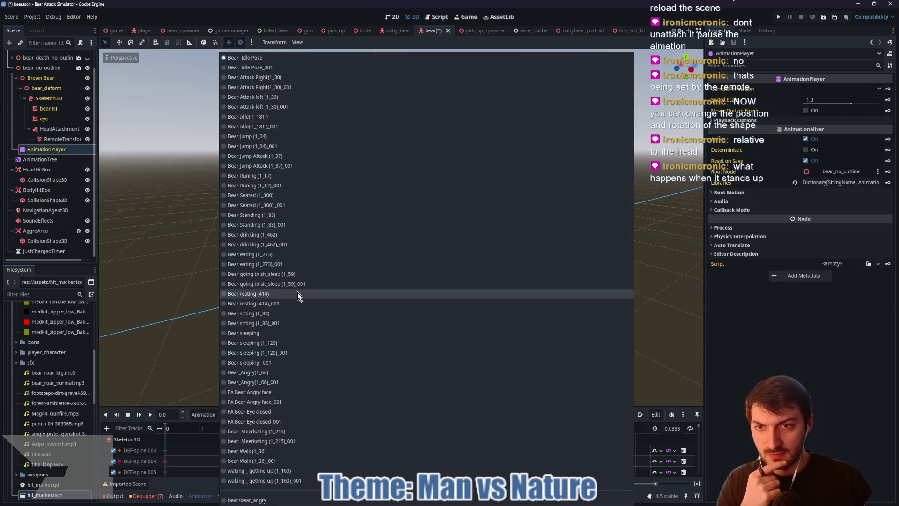
pyautogui.click(294, 441)
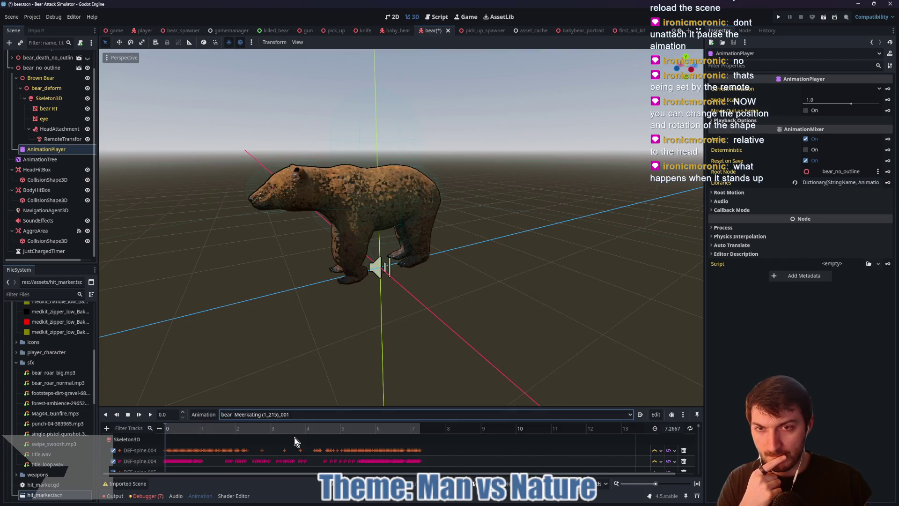
pyautogui.click(151, 414)
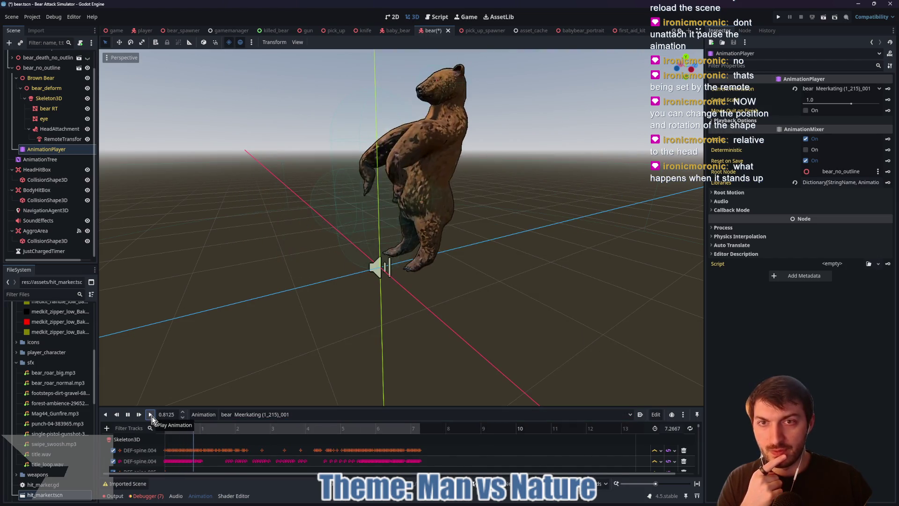
pyautogui.click(128, 414)
pyautogui.moveTo(440, 241)
pyautogui.mouseDown()
pyautogui.moveTo(496, 212)
pyautogui.moveTo(470, 258)
pyautogui.moveTo(449, 240)
pyautogui.moveTo(447, 167)
pyautogui.moveTo(462, 220)
pyautogui.moveTo(508, 251)
pyautogui.moveTo(572, 230)
pyautogui.moveTo(611, 234)
pyautogui.moveTo(508, 222)
pyautogui.mouseUp()
pyautogui.scroll(2, 470, 258)
pyautogui.scroll(3, 449, 239)
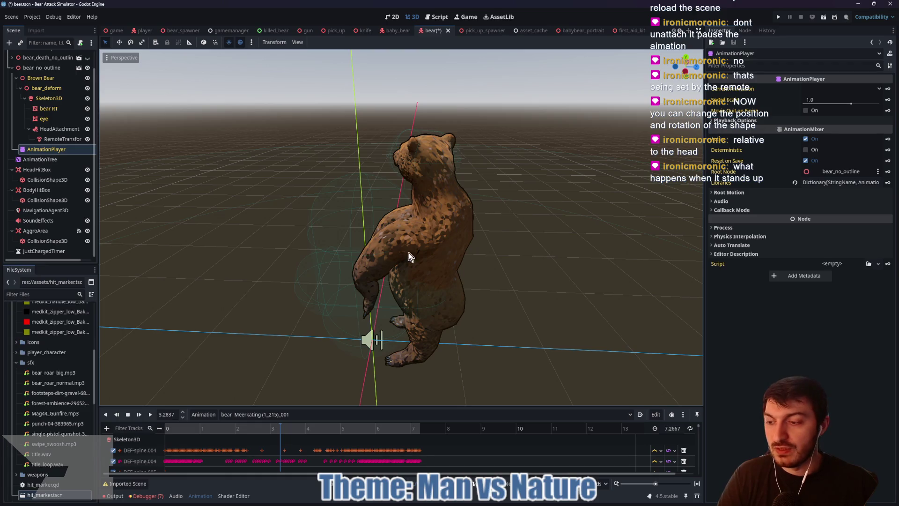
# Step: Rewind the Meerkating animation to 0, back to the bear's all-fours pose
pyautogui.moveTo(281, 430); pyautogui.dragTo(161, 427)
pyautogui.moveTo(347, 339)
pyautogui.mouseDown()
pyautogui.moveTo(397, 311)
pyautogui.moveTo(244, 248)
pyautogui.mouseUp()
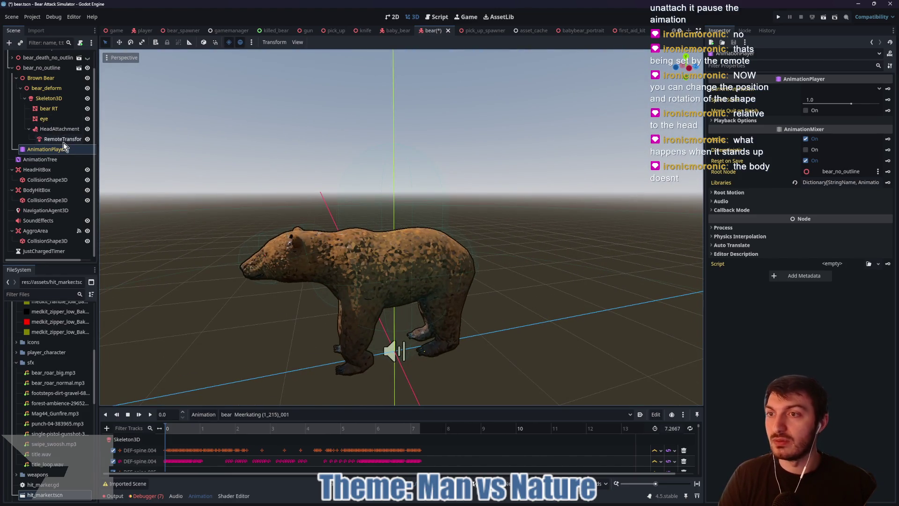
pyautogui.click(51, 98)
# Step: Add a BoneAttachment3D named BodyAttachment under Skeleton3D, with a RemoteTransform3D child
pyautogui.hotkey('ctrl', 'a')
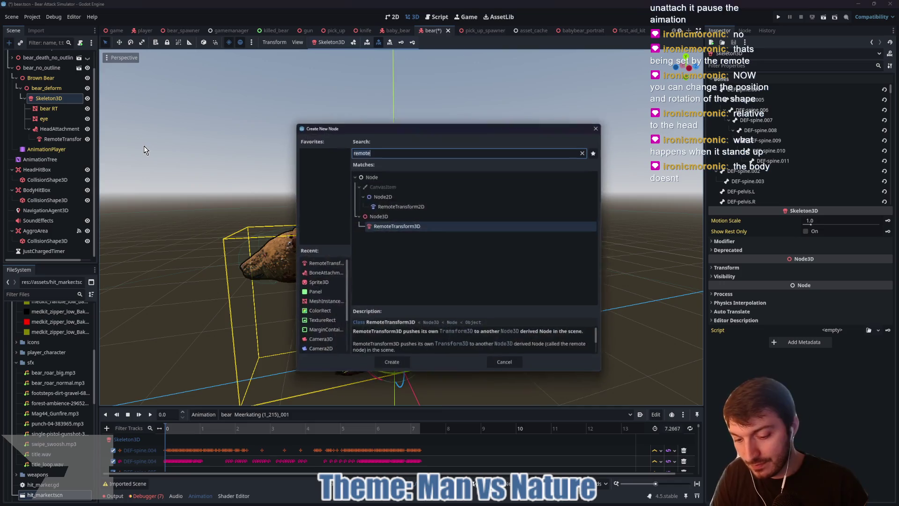
pyautogui.write('bone')
pyautogui.press('Return')
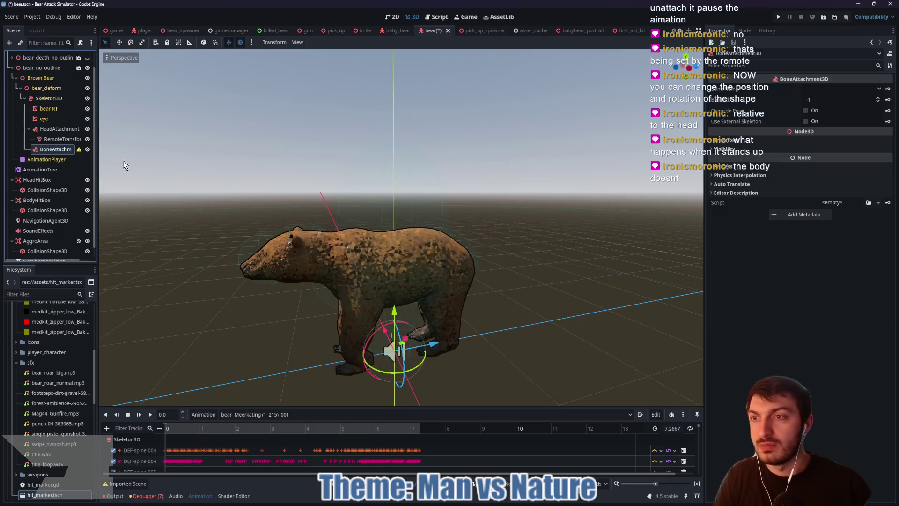
pyautogui.doubleClick(57, 148)
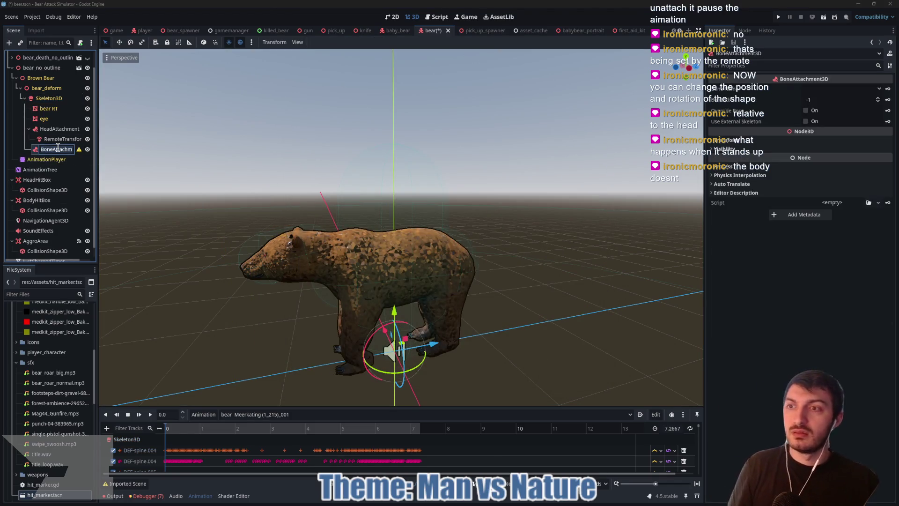
pyautogui.write('Bo')
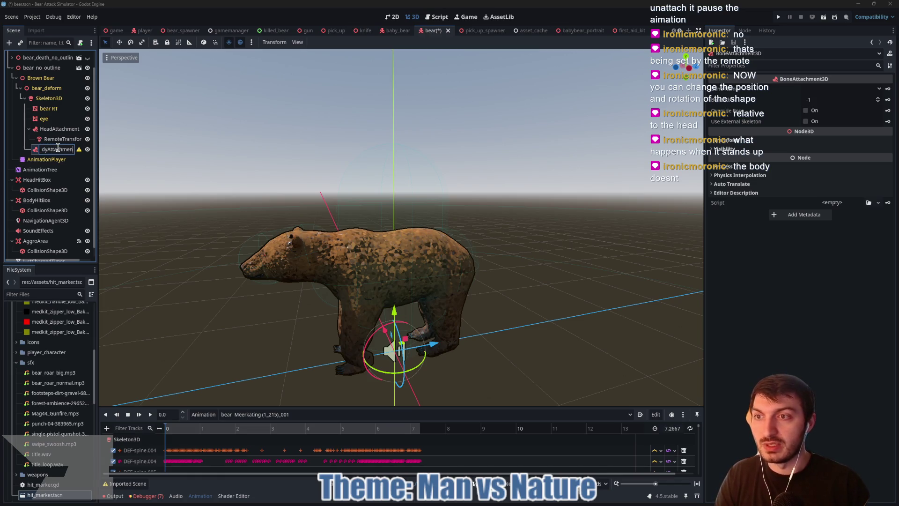
pyautogui.press('Return')
pyautogui.hotkey('ctrl', 'a')
pyautogui.write('remote')
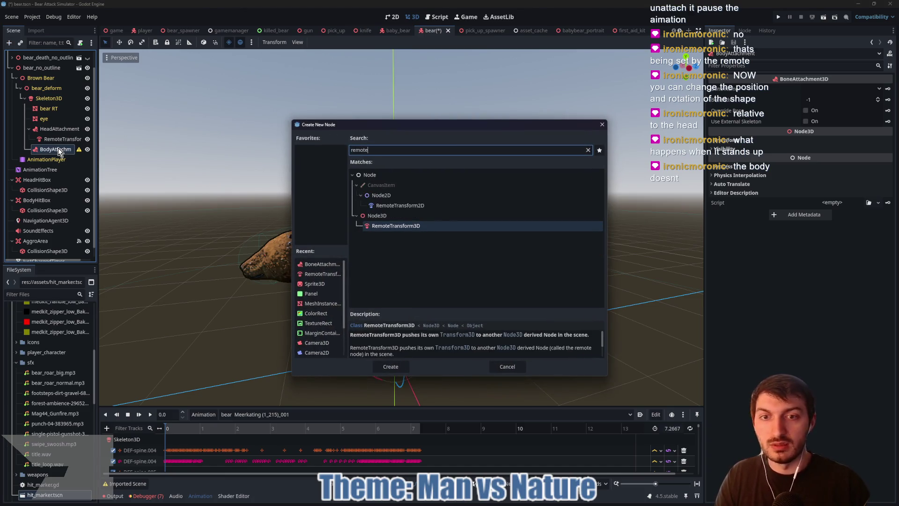
pyautogui.press('Return')
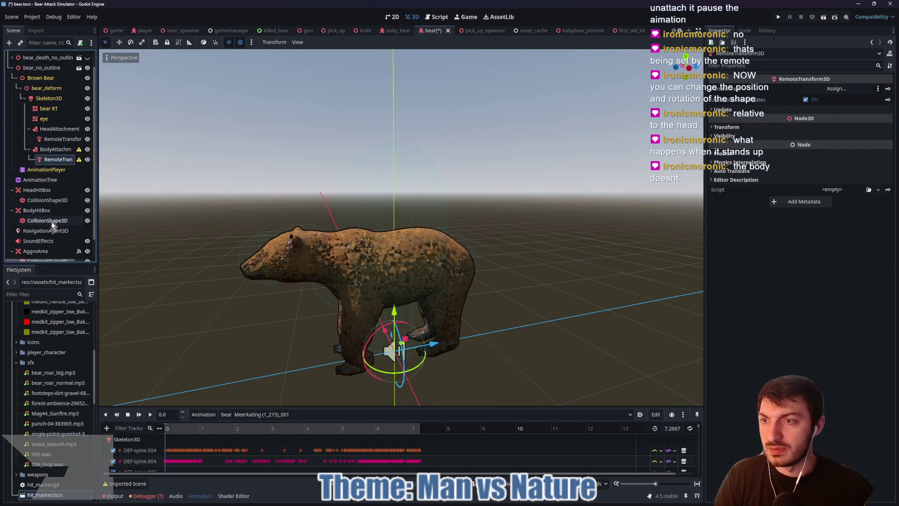
# Step: Reset the body hitbox collision shape's position to 0, 0, 0
pyautogui.click(51, 221)
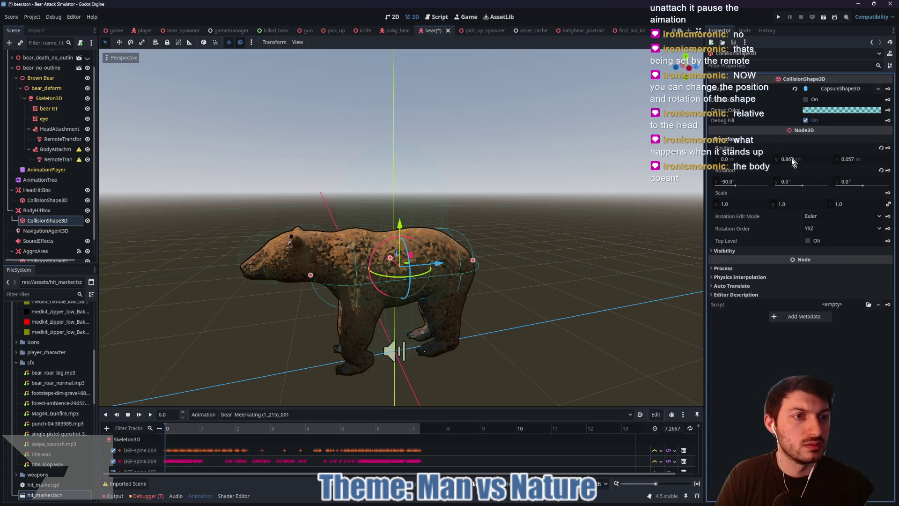
pyautogui.click(880, 147)
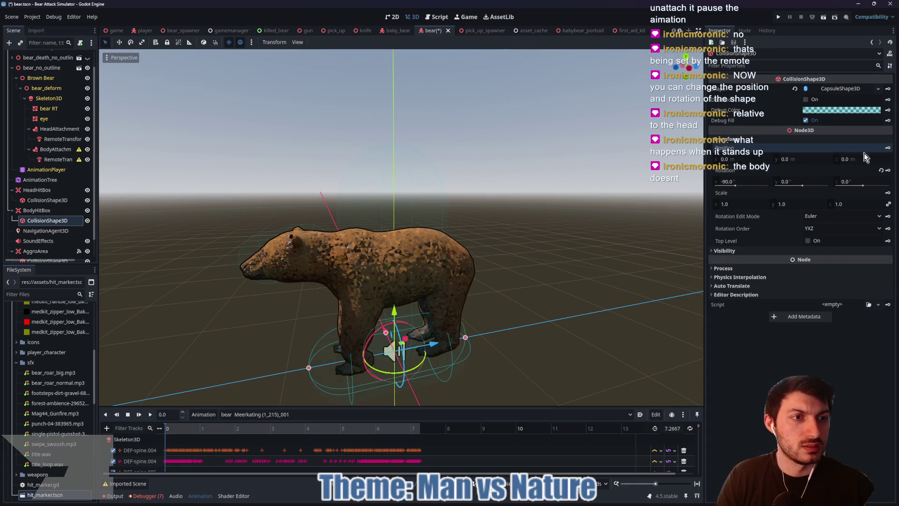
pyautogui.click(746, 180)
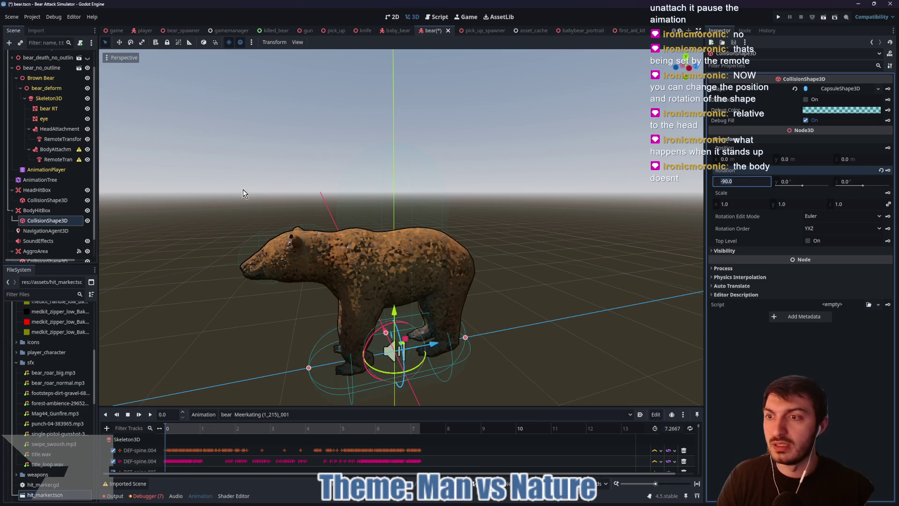
pyautogui.click(58, 159)
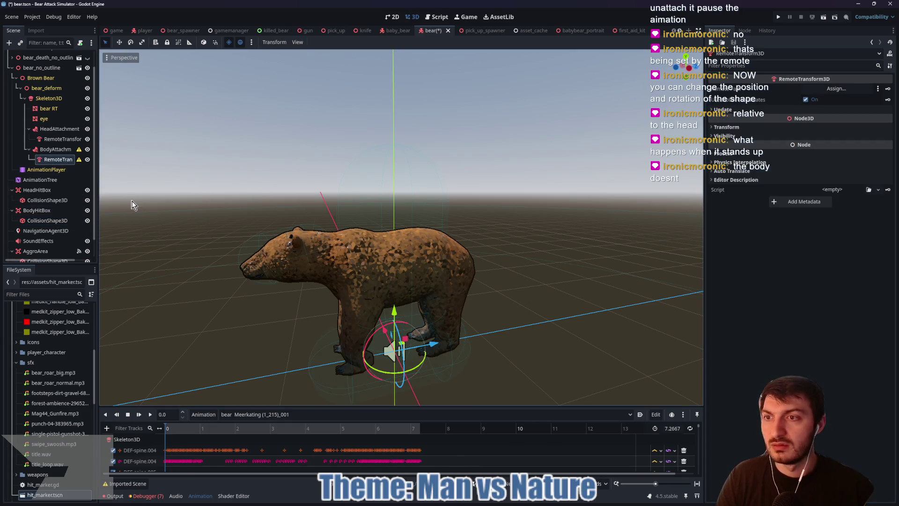
# Step: Attach BodyAttachment to bone DEF-spine.007 after trying DEF-spine.008 and DEF-spine.009
pyautogui.click(836, 88)
pyautogui.press('Escape')
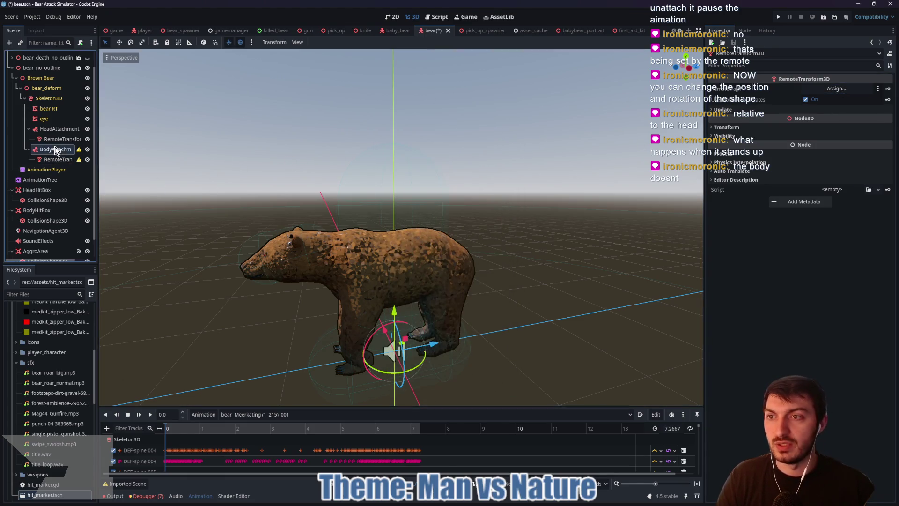
pyautogui.click(55, 149)
pyautogui.click(827, 90)
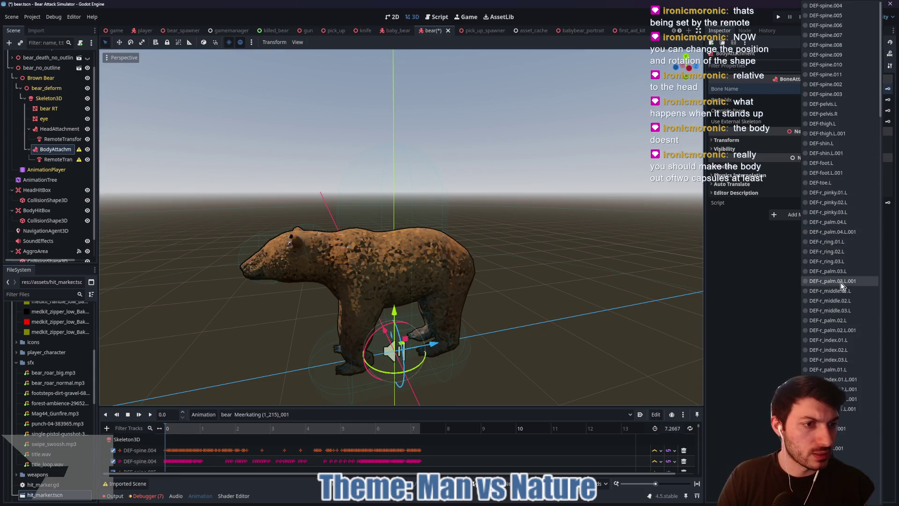
pyautogui.click(847, 47)
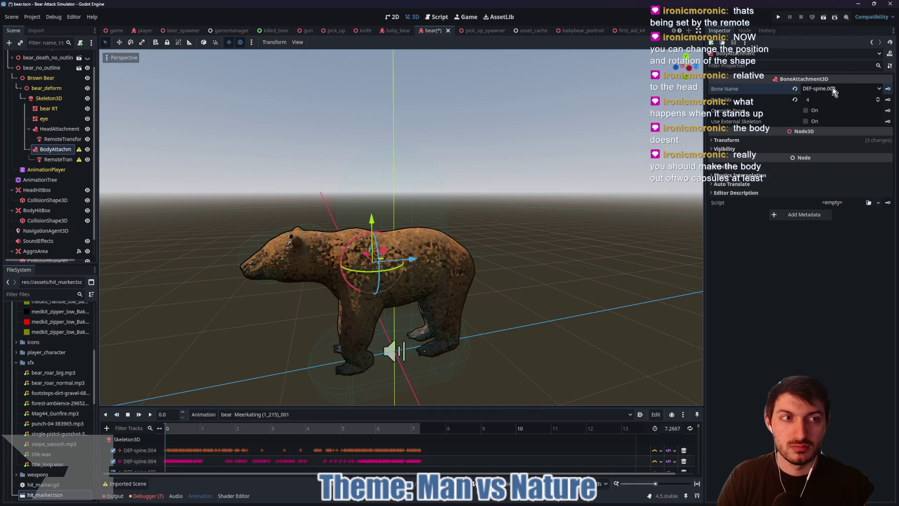
pyautogui.click(836, 89)
pyautogui.click(837, 64)
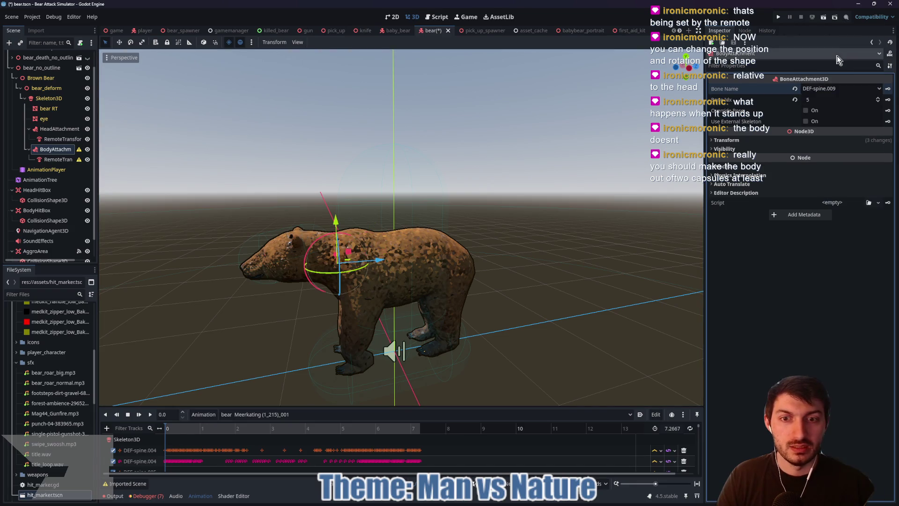
pyautogui.click(833, 89)
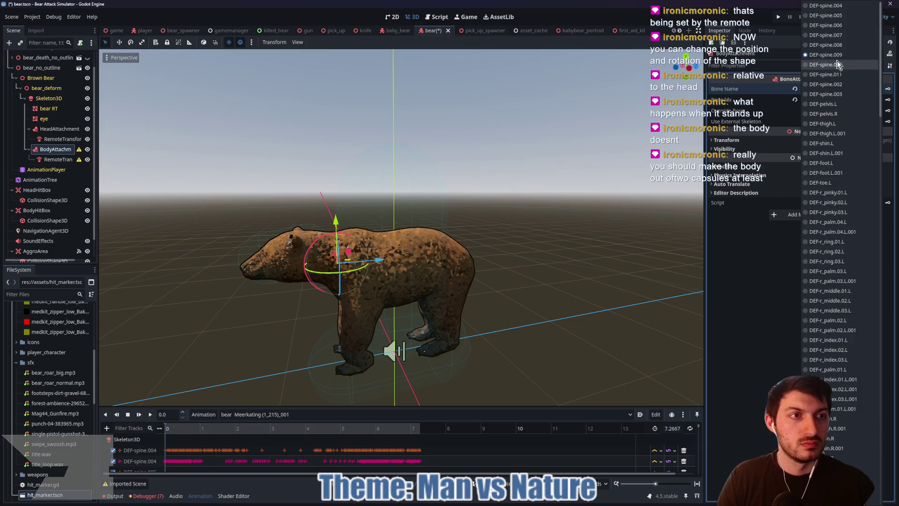
pyautogui.click(835, 38)
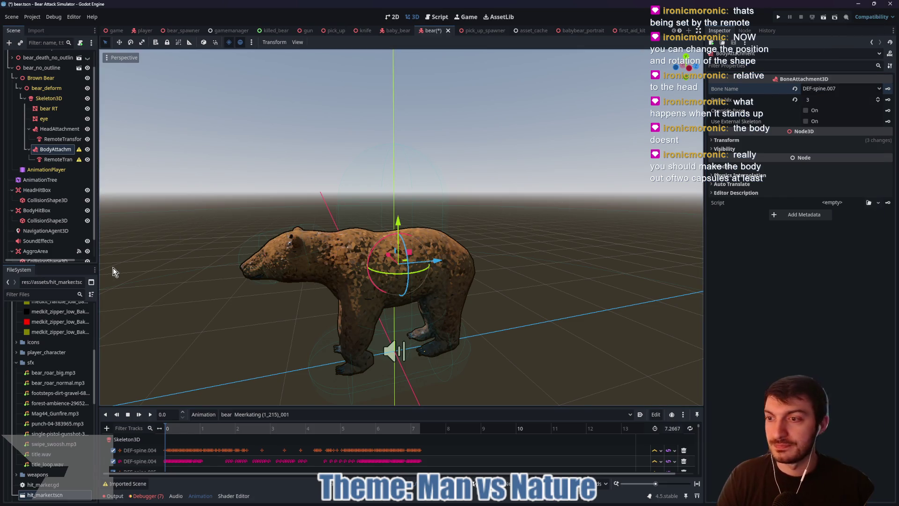
# Step: Point the RemoteTransform3D's Remote Path at BodyHitBox
pyautogui.click(52, 160)
pyautogui.click(856, 89)
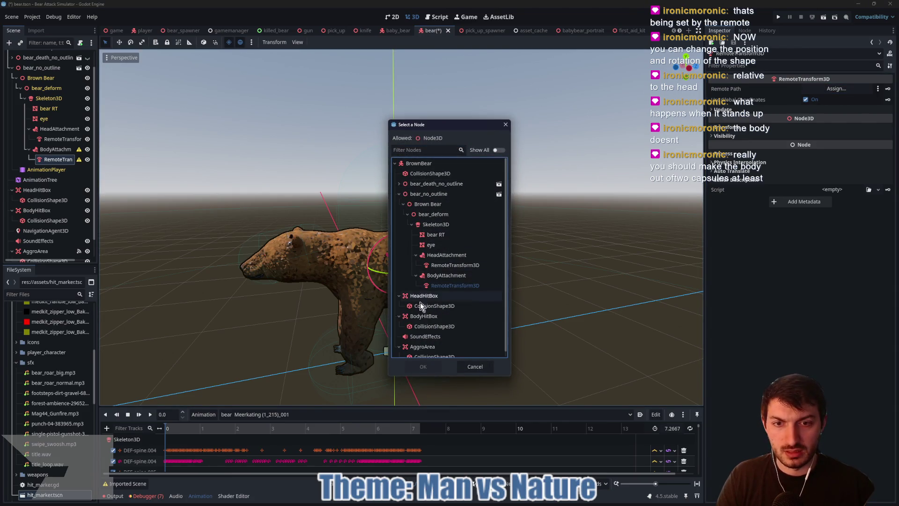
pyautogui.click(421, 316)
pyautogui.click(423, 366)
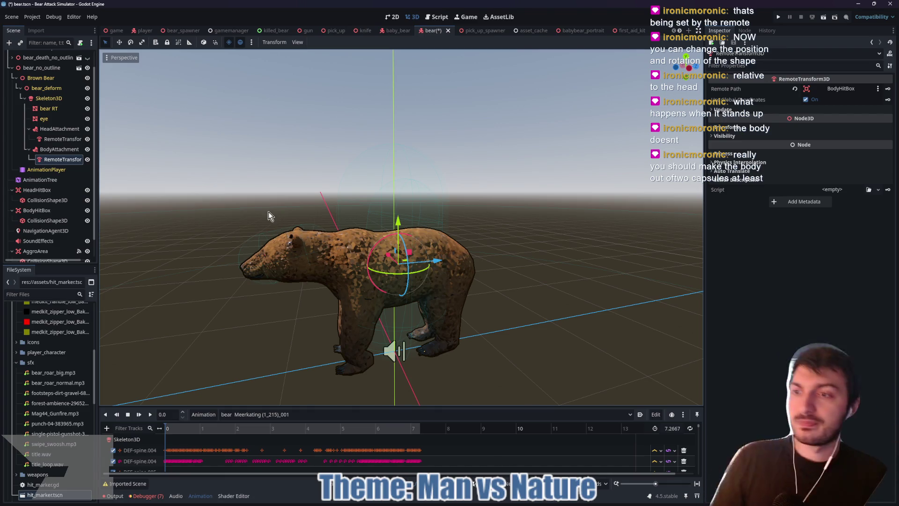
pyautogui.click(57, 220)
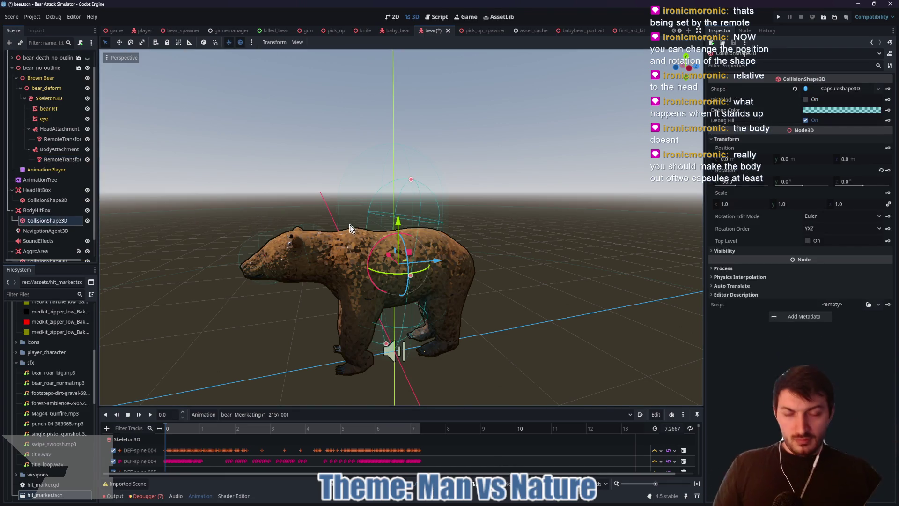
# Step: Rotate the body capsule to 15° on X so it runs along the bear's back
pyautogui.moveTo(381, 248)
pyautogui.mouseDown()
pyautogui.moveTo(363, 250)
pyautogui.moveTo(352, 326)
pyautogui.mouseUp()
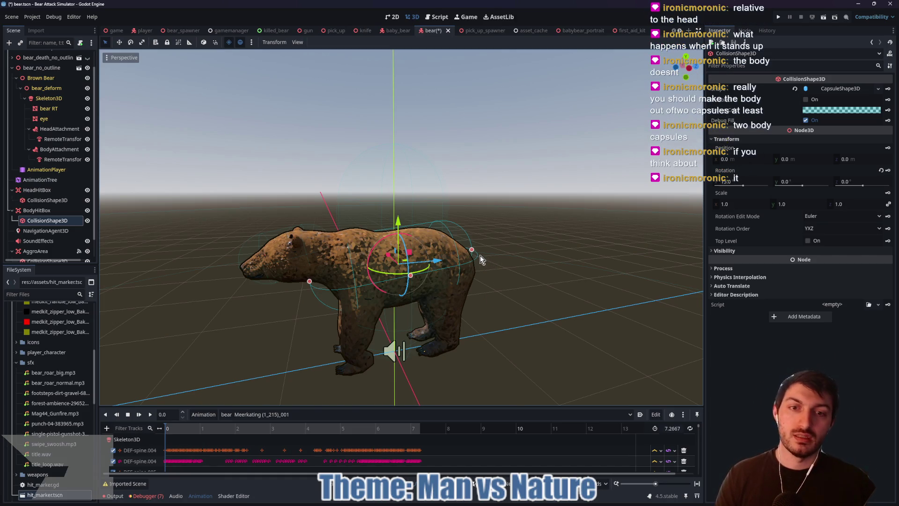
pyautogui.moveTo(335, 208)
pyautogui.mouseDown()
pyautogui.moveTo(327, 352)
pyautogui.moveTo(352, 206)
pyautogui.mouseUp()
pyautogui.moveTo(424, 220)
pyautogui.mouseDown()
pyautogui.moveTo(482, 351)
pyautogui.moveTo(428, 200)
pyautogui.mouseUp()
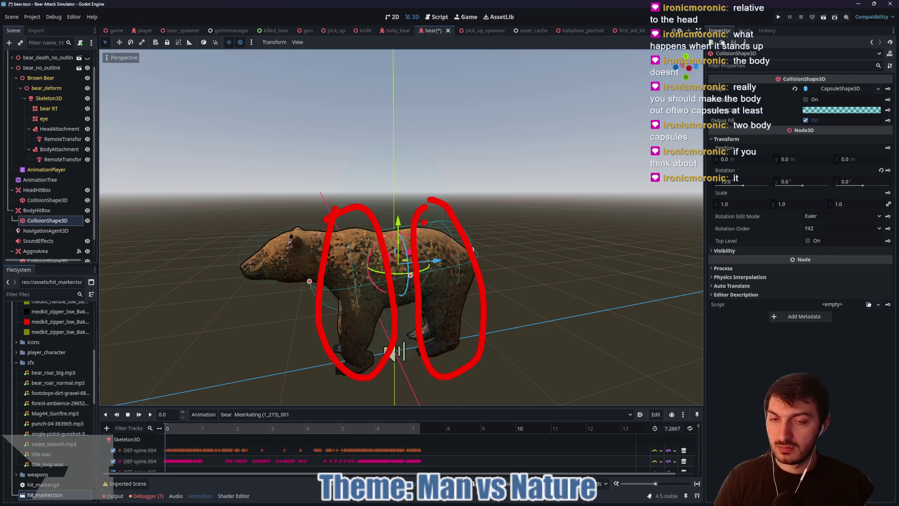
pyautogui.hotkey('ctrl', 'z')
pyautogui.hotkey('ctrl', 'z')
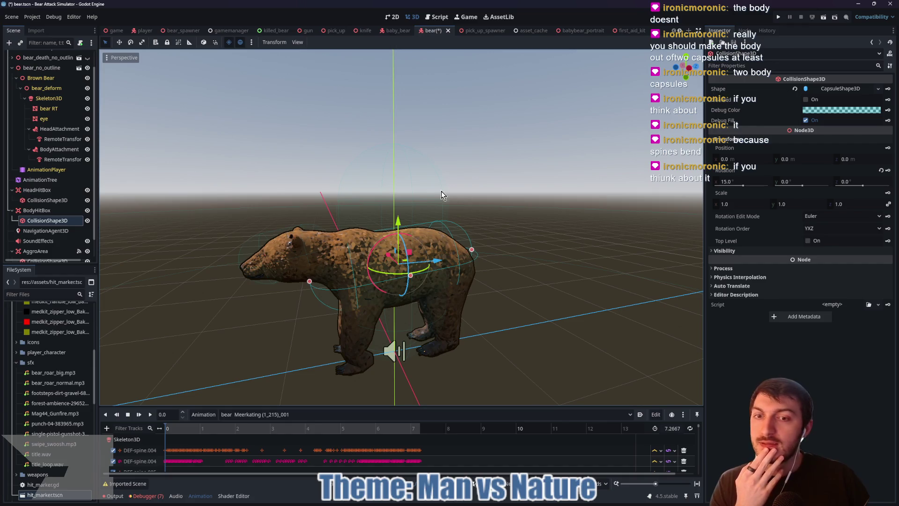
pyautogui.click(56, 149)
# Step: Rename BodyAttachment to UpperBodyAttachment
pyautogui.click(57, 148)
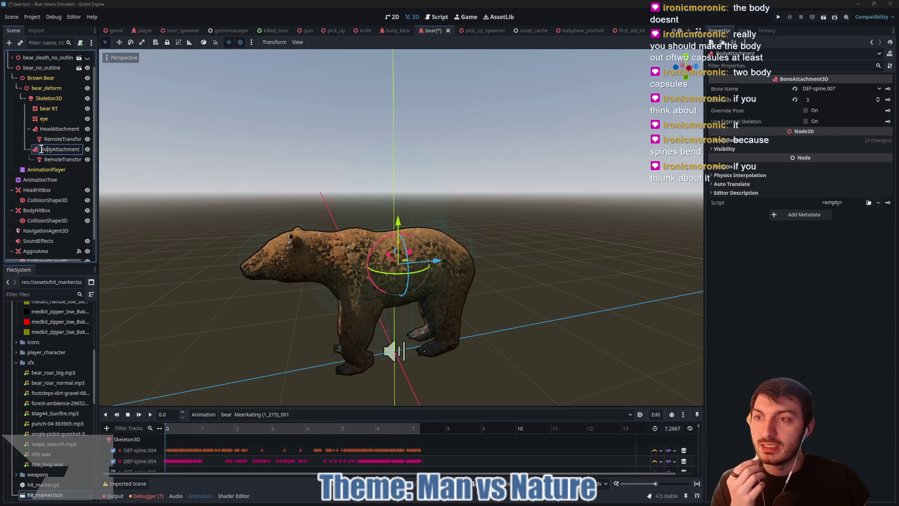
pyautogui.write('Upper')
pyautogui.press('Return')
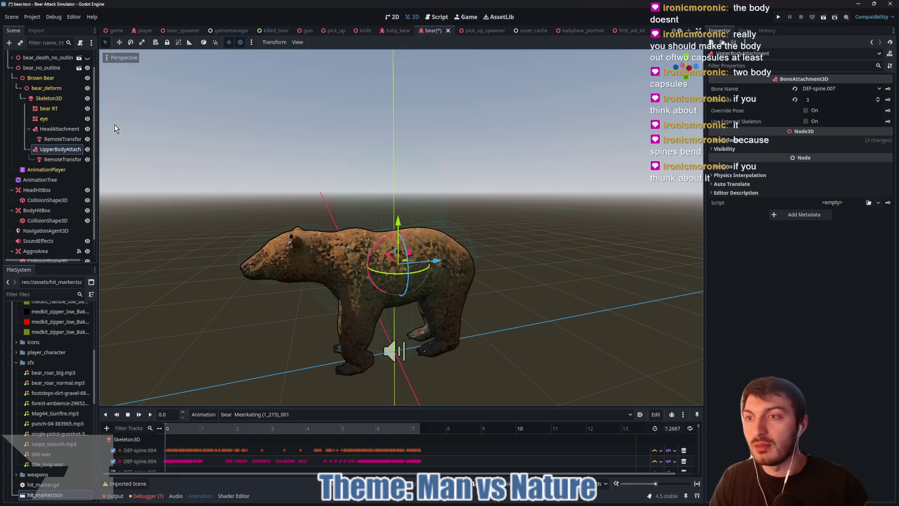
# Step: Bind UpperBodyAttachment to bone DEF-spine.008 instead of DEF-spine.009
pyautogui.click(836, 88)
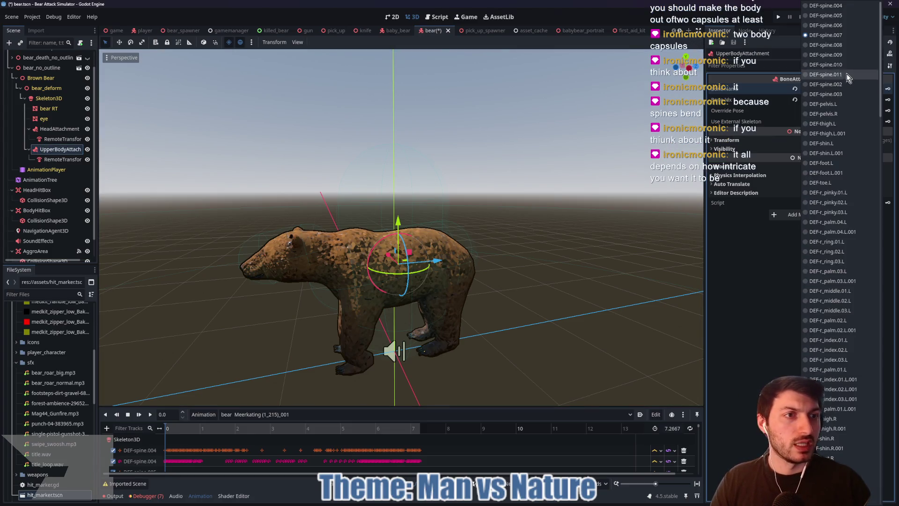
pyautogui.click(835, 54)
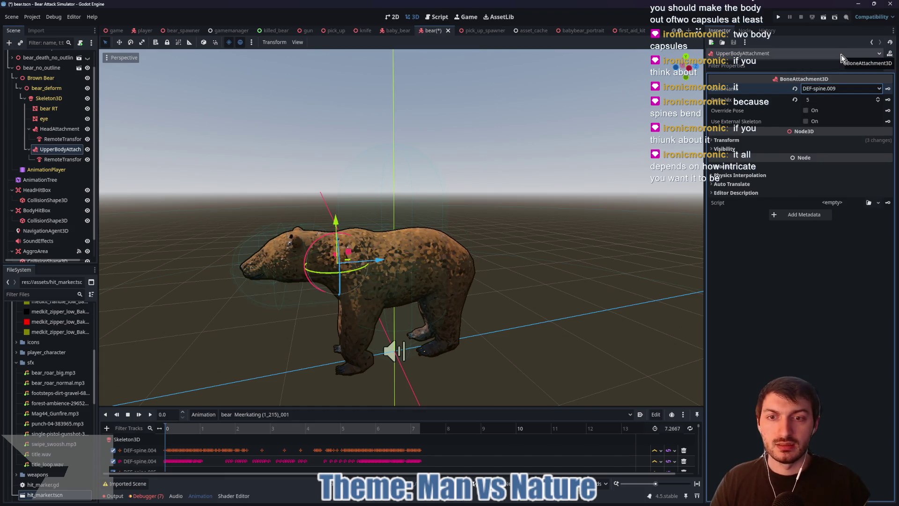
pyautogui.moveTo(478, 187)
pyautogui.mouseDown()
pyautogui.moveTo(501, 215)
pyautogui.moveTo(479, 190)
pyautogui.mouseUp()
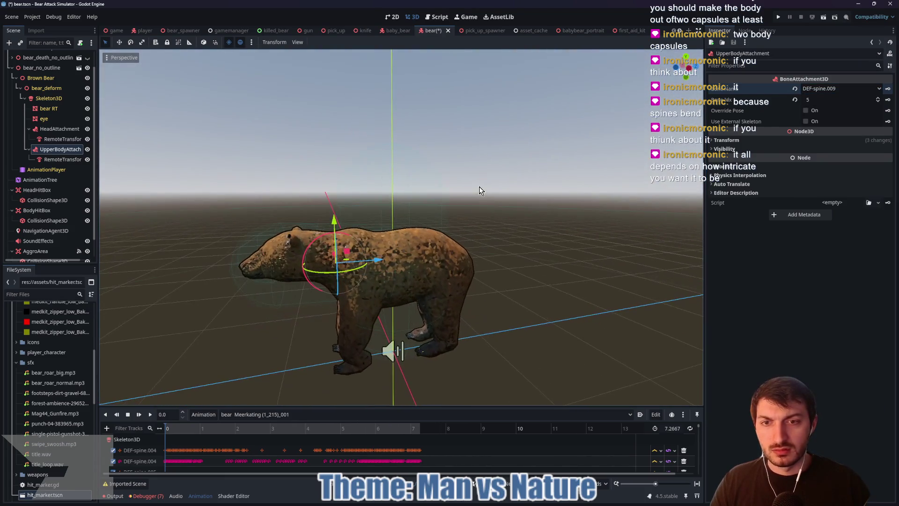
pyautogui.click(837, 88)
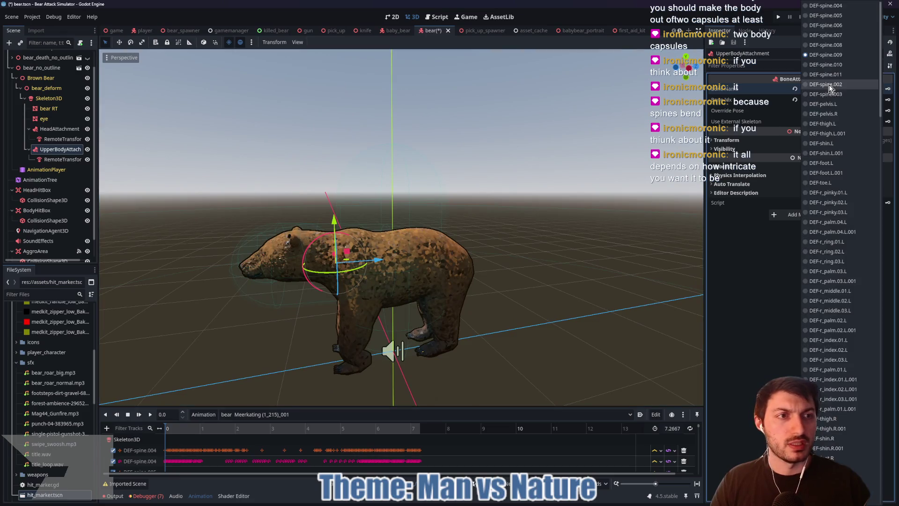
pyautogui.click(831, 44)
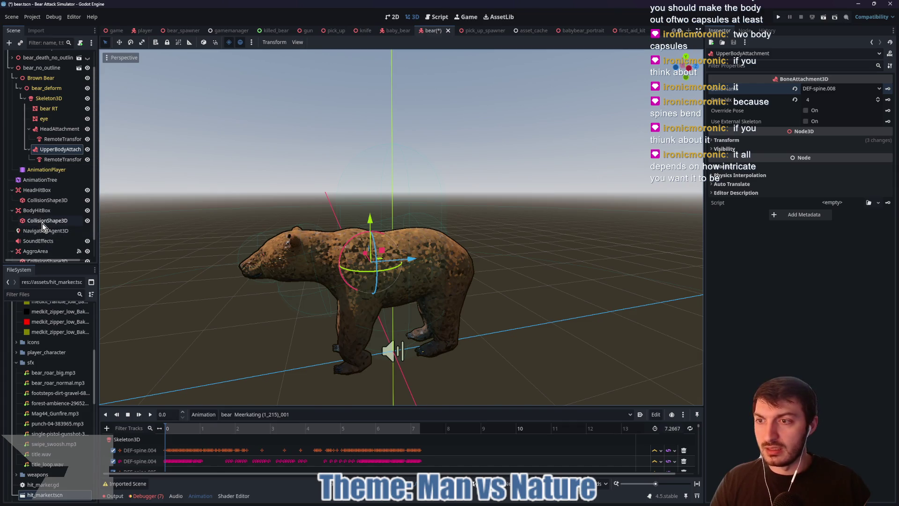
pyautogui.click(42, 212)
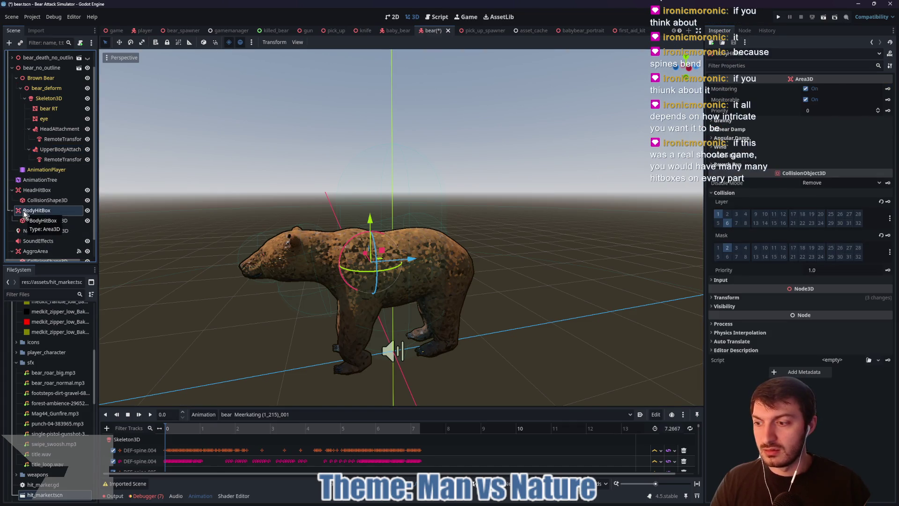
pyautogui.doubleClick(24, 211)
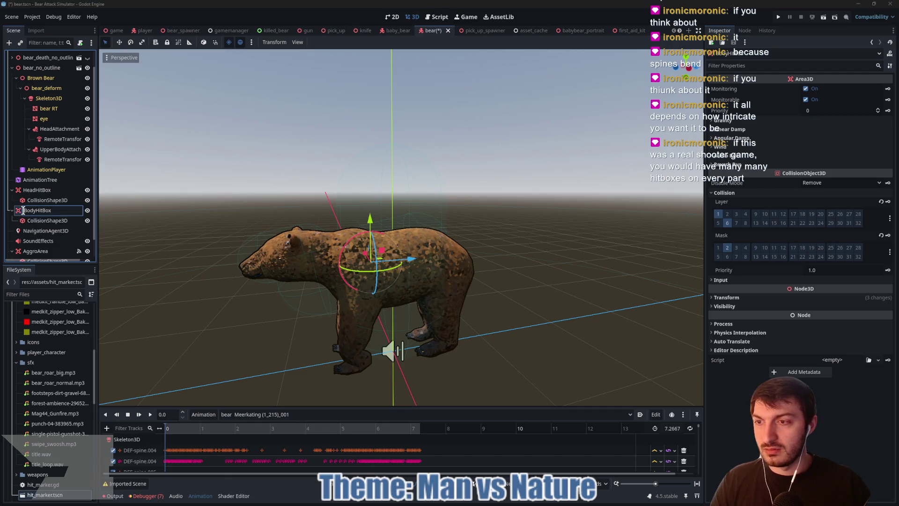
# Step: Rename BodyHitBox to UpperBodyHitBox
pyautogui.press('Home')
pyautogui.write('Upper')
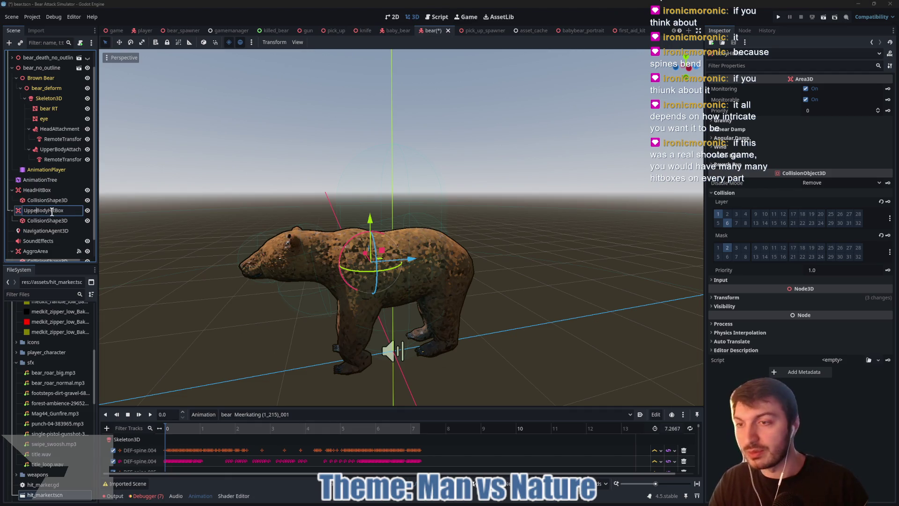
pyautogui.press('Return')
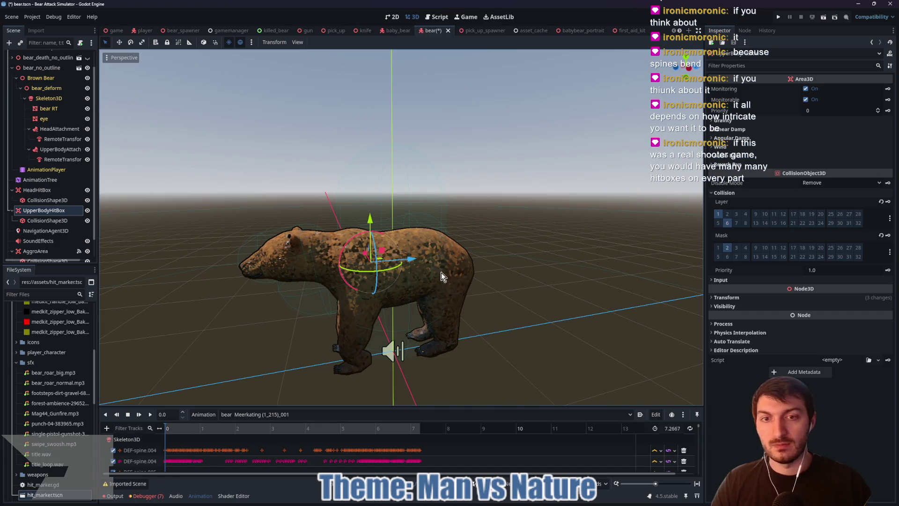
pyautogui.scroll(4, 410, 283)
pyautogui.scroll(-1, 410, 283)
# Step: Lay the upper-body capsule horizontally along the bear and shorten it in Left view
pyautogui.click(47, 220)
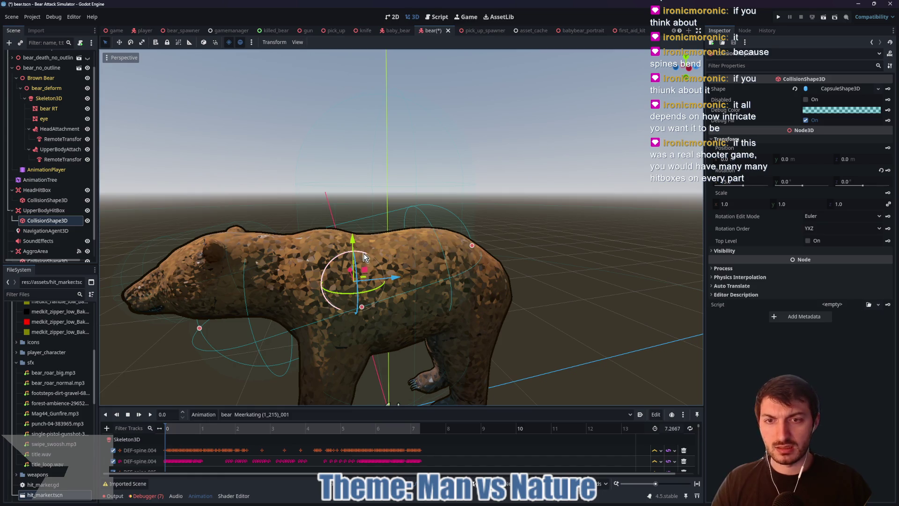
pyautogui.moveTo(373, 260)
pyautogui.mouseDown()
pyautogui.moveTo(337, 244)
pyautogui.moveTo(372, 252)
pyautogui.mouseUp()
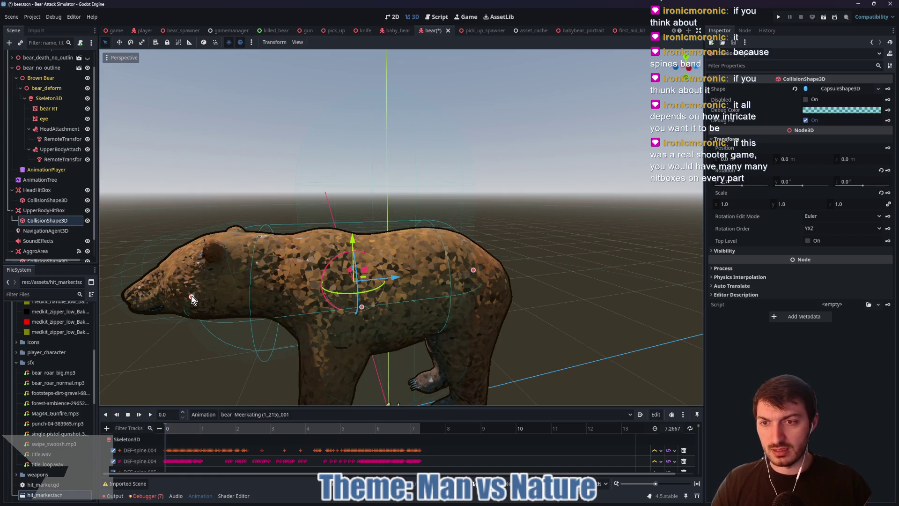
pyautogui.moveTo(192, 299)
pyautogui.mouseDown()
pyautogui.moveTo(277, 302)
pyautogui.moveTo(251, 303)
pyautogui.mouseUp()
pyautogui.moveTo(474, 271); pyautogui.dragTo(410, 277)
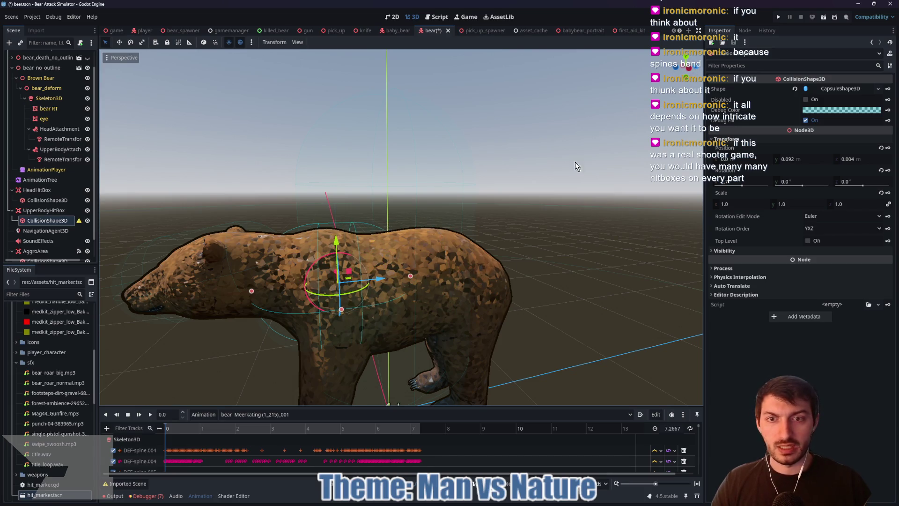
pyautogui.click(689, 69)
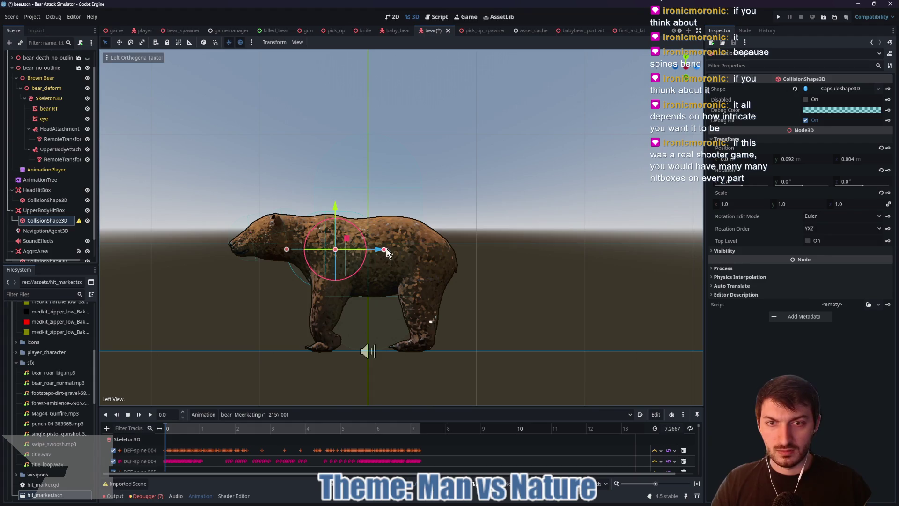
pyautogui.moveTo(386, 253)
pyautogui.mouseDown()
pyautogui.moveTo(472, 289)
pyautogui.moveTo(549, 277)
pyautogui.moveTo(406, 294)
pyautogui.mouseUp()
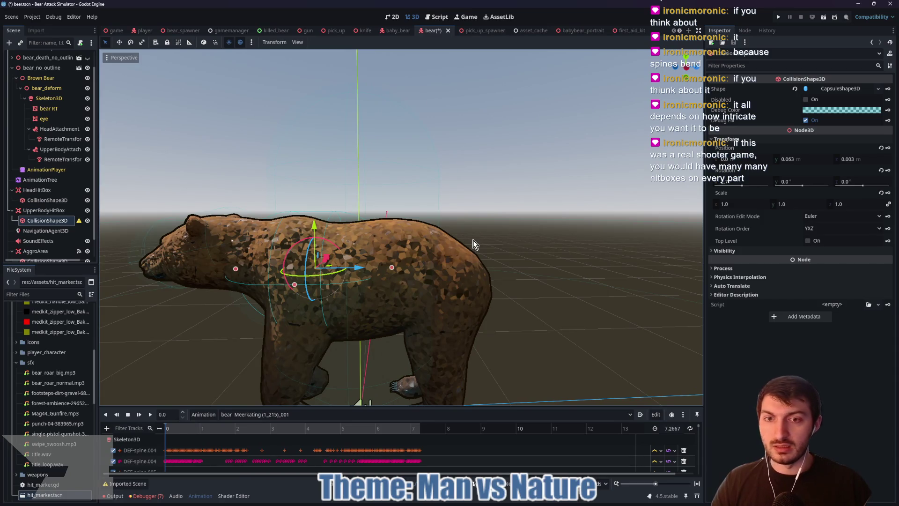
pyautogui.moveTo(474, 243)
pyautogui.mouseDown()
pyautogui.moveTo(347, 258)
pyautogui.moveTo(424, 257)
pyautogui.moveTo(407, 246)
pyautogui.mouseUp()
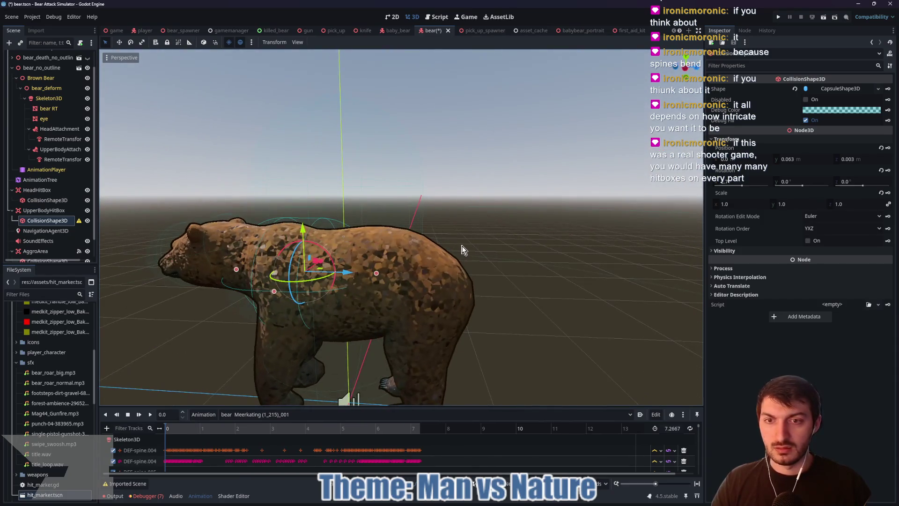
# Step: Dismiss the shape warning, revert the capsule's Position to 0 and Scale to 1, then save
pyautogui.click(78, 223)
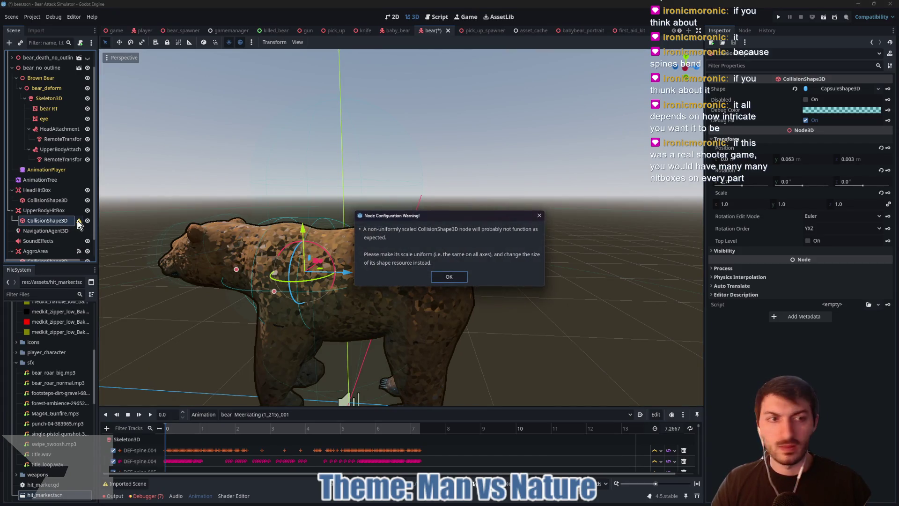
pyautogui.click(444, 280)
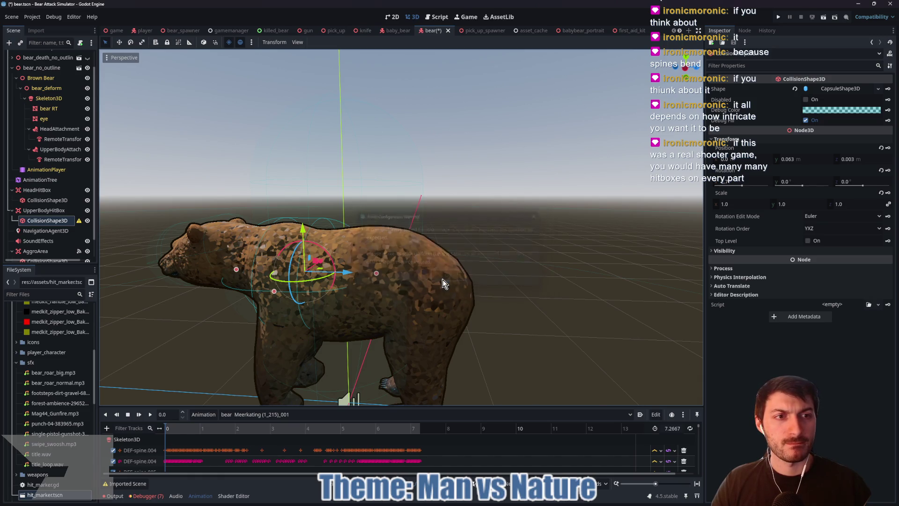
pyautogui.click(881, 147)
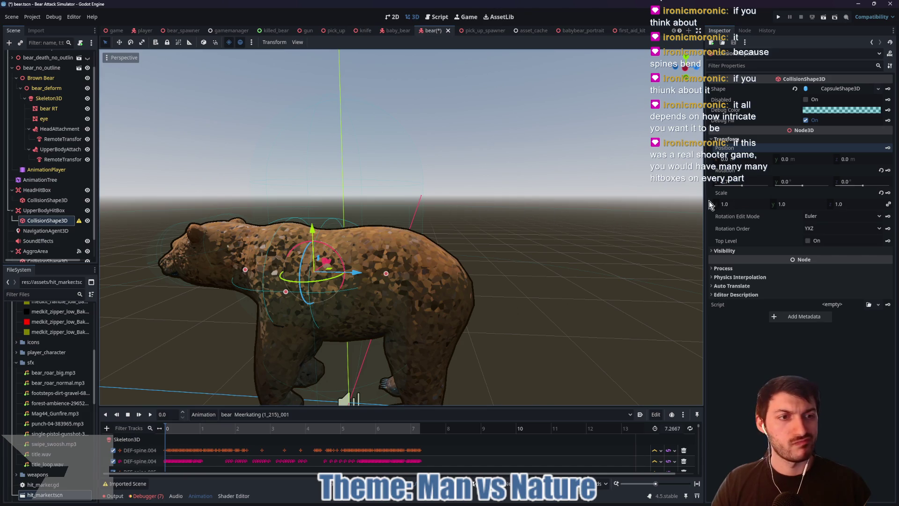
pyautogui.click(880, 193)
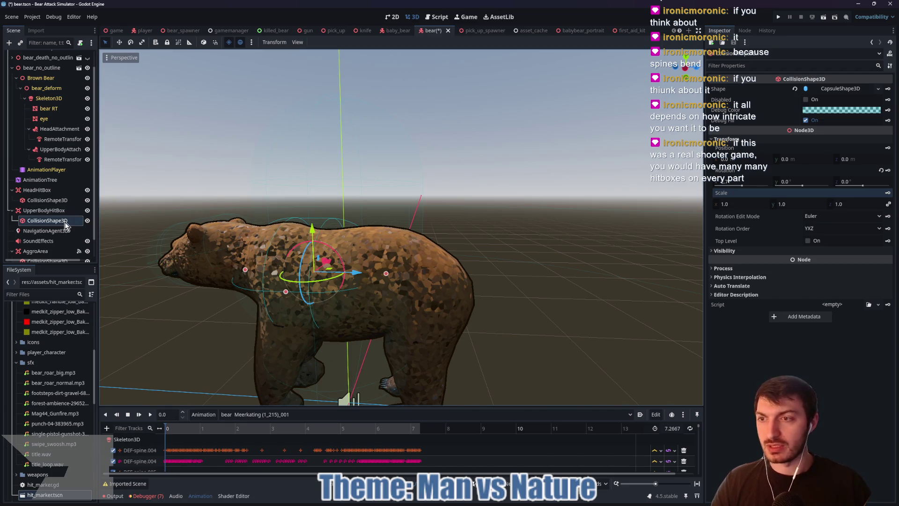
pyautogui.hotkey('ctrl', 's')
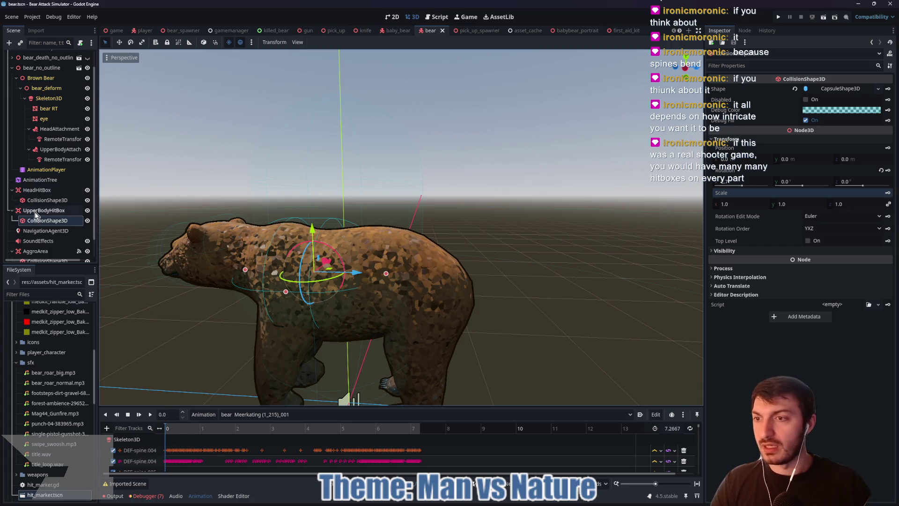
# Step: Add an Area3D under BrownBear and name it LowerBodyHitBox
pyautogui.click(35, 211)
pyautogui.scroll(2, 35, 212)
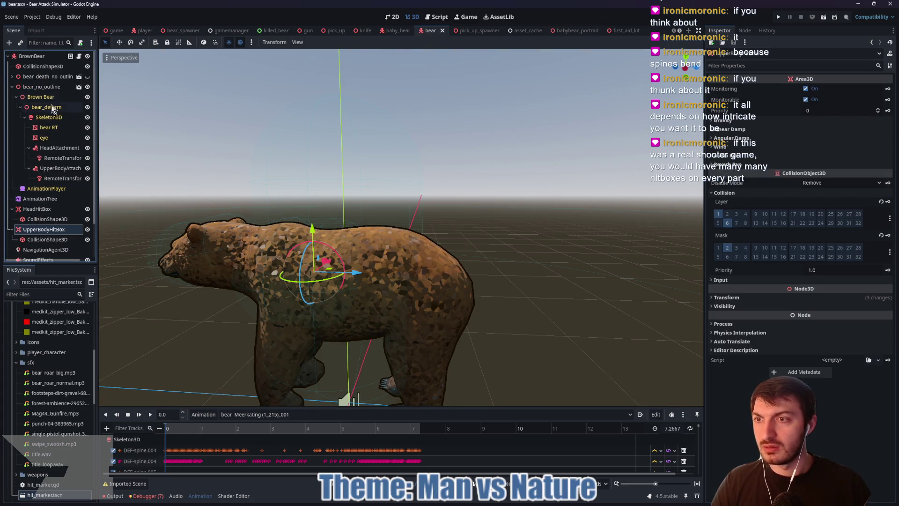
pyautogui.click(29, 55)
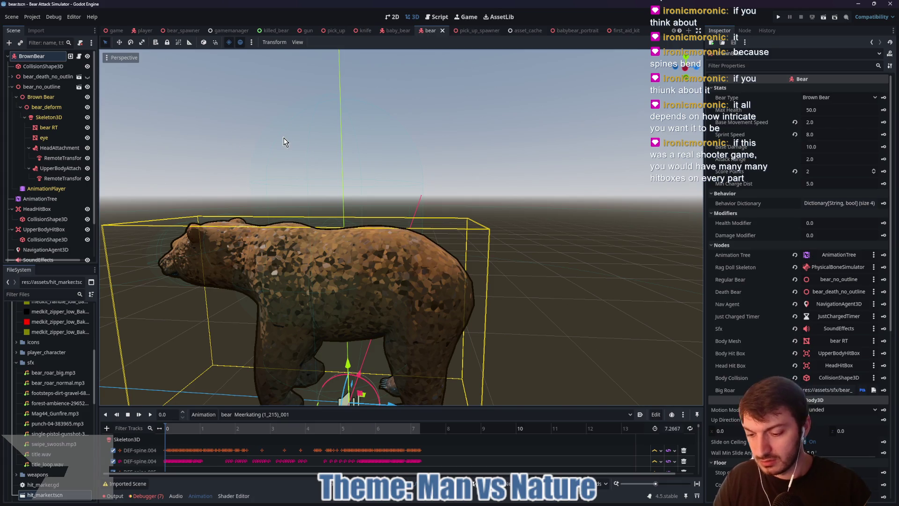
pyautogui.hotkey('ctrl', 'a')
pyautogui.write('area')
pyautogui.press('Return')
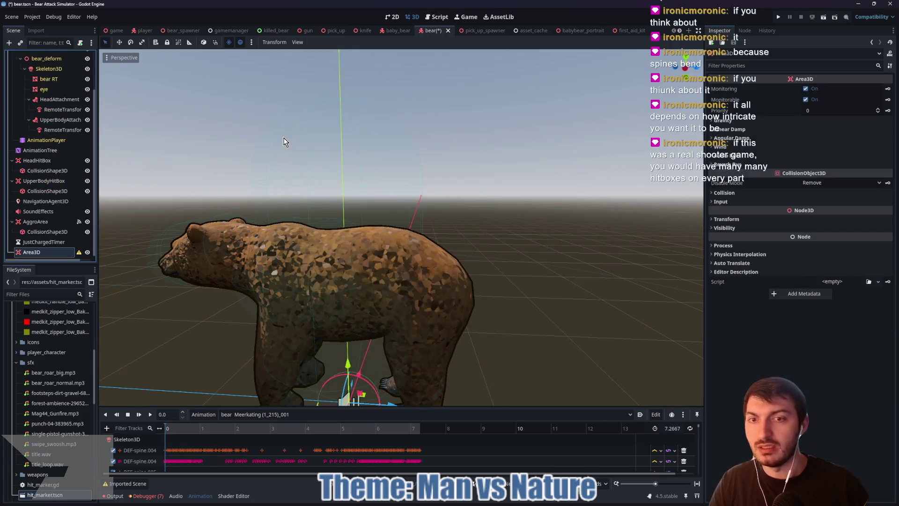
pyautogui.doubleClick(33, 252)
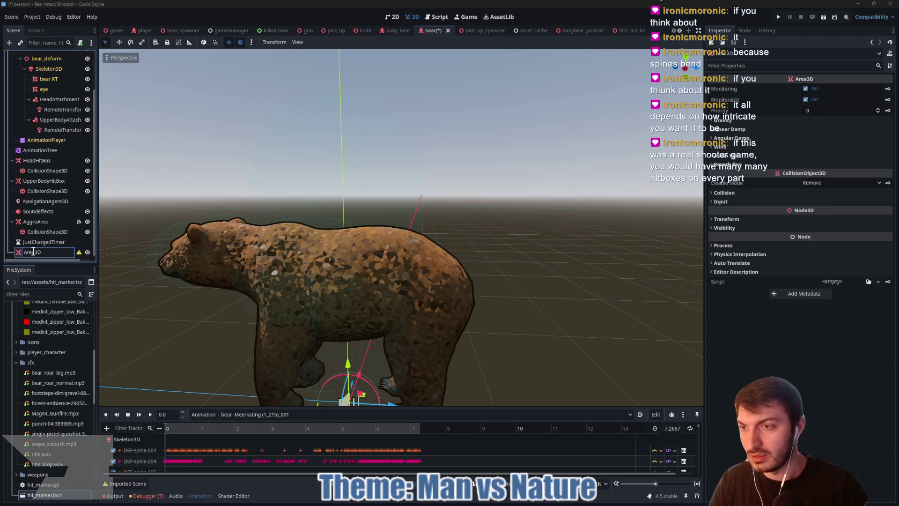
pyautogui.write('LowerBod')
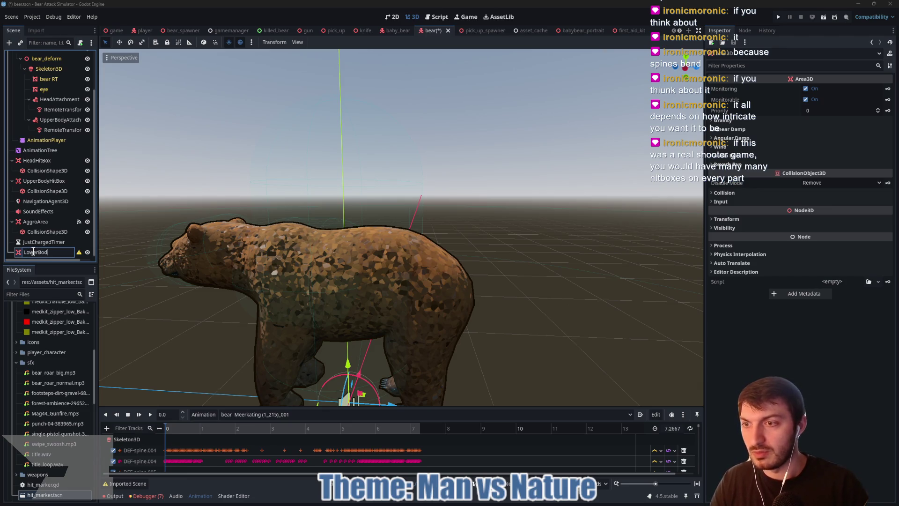
pyautogui.write('yHitBox')
pyautogui.press('Return')
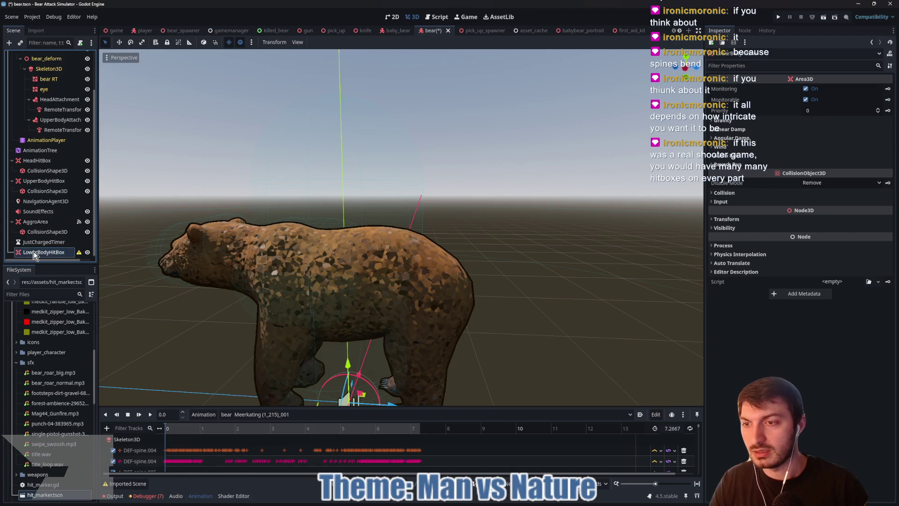
# Step: Give LowerBodyHitBox a CollisionShape3D with a CapsuleShape3D, and move it below UpperBodyHitBox
pyautogui.hotkey('ctrl', 'a')
pyautogui.write('collision')
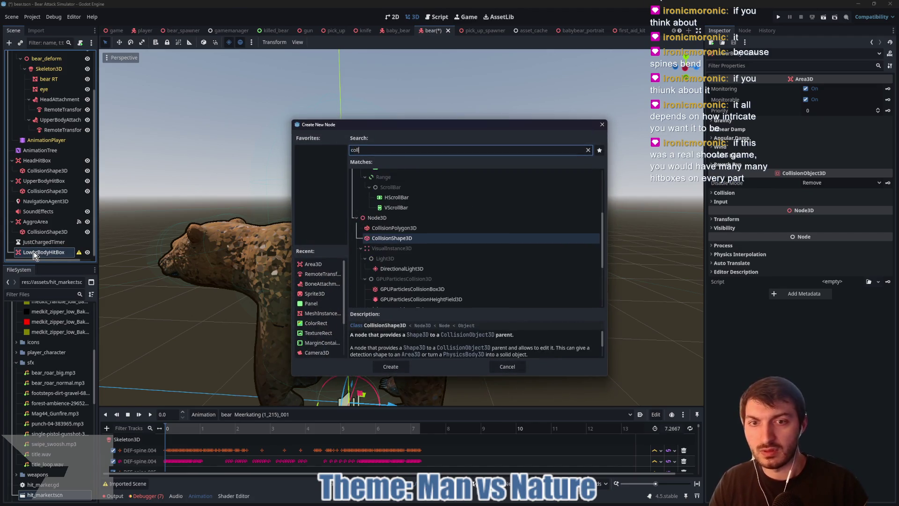
pyautogui.press('Return')
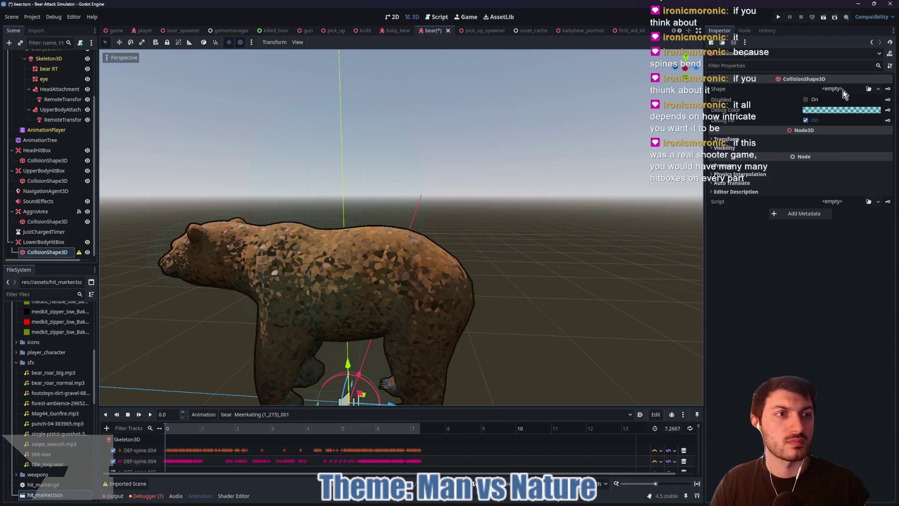
pyautogui.click(833, 90)
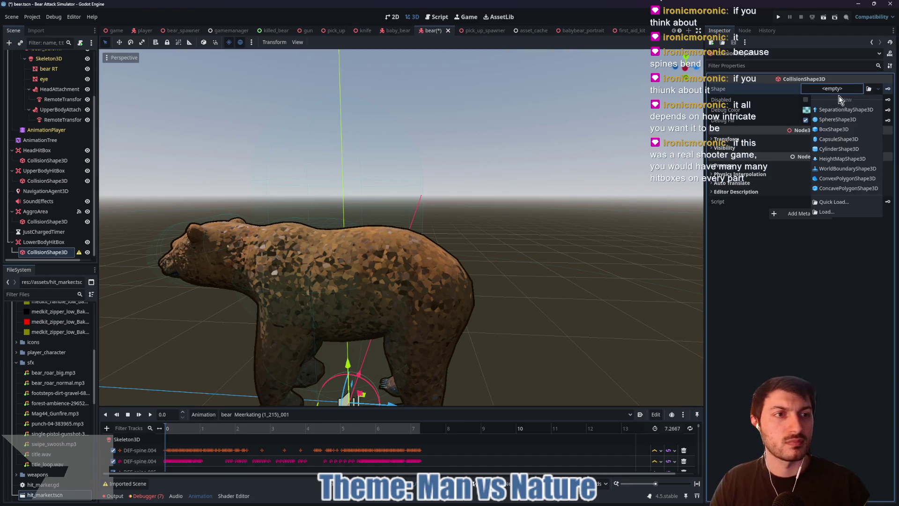
pyautogui.click(841, 139)
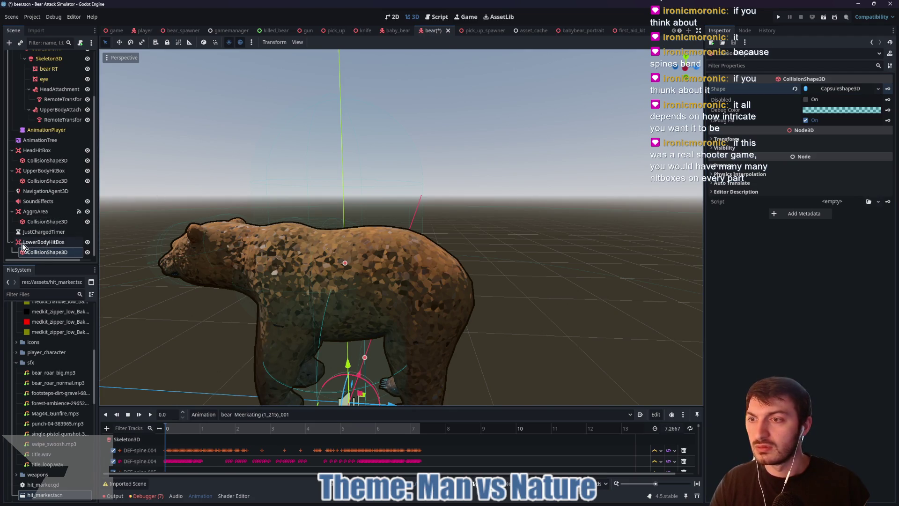
pyautogui.moveTo(32, 241); pyautogui.dragTo(12, 187)
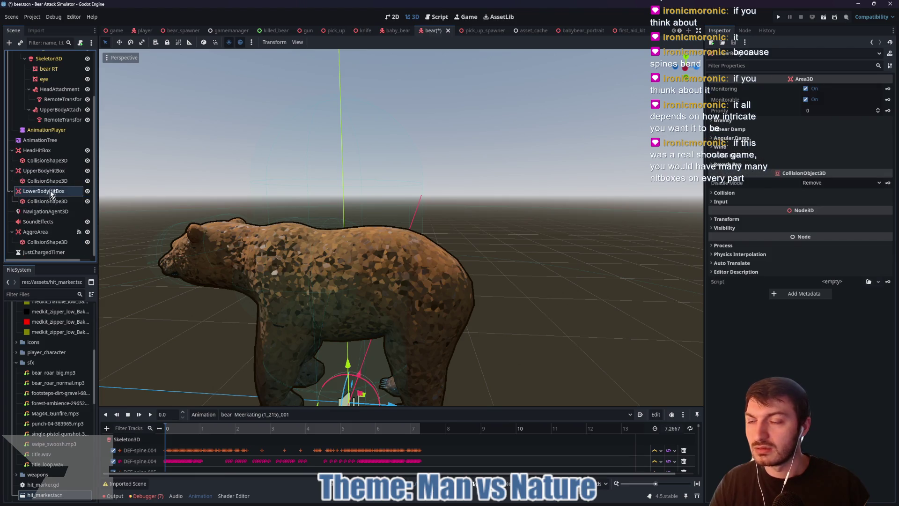
pyautogui.scroll(2, 54, 158)
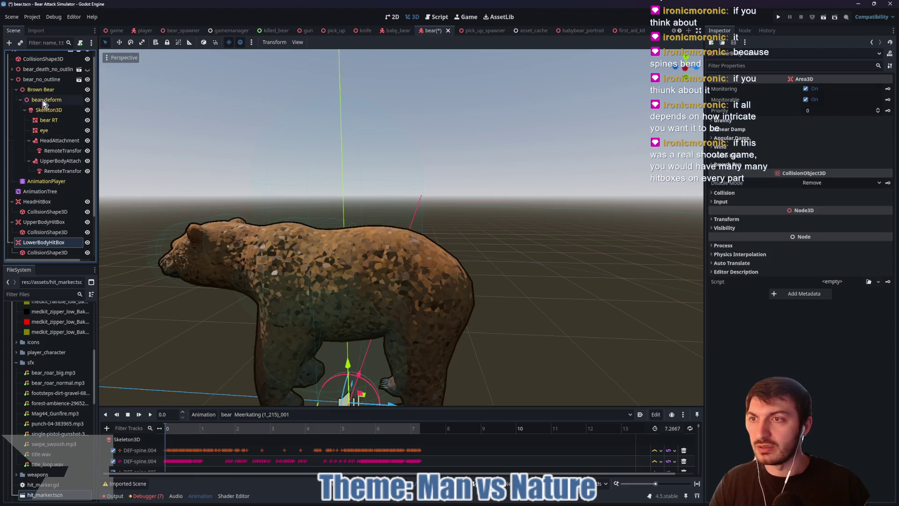
# Step: Add a BoneAttachment3D under the Skeleton3D named LowerBodyAttachment
pyautogui.click(43, 113)
pyautogui.hotkey('ctrl', 'a')
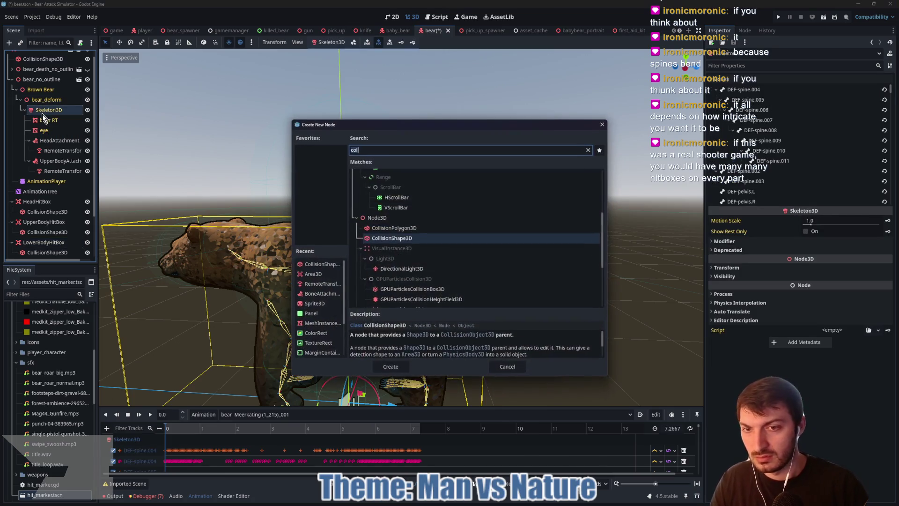
pyautogui.write('boneat')
pyautogui.press('Return')
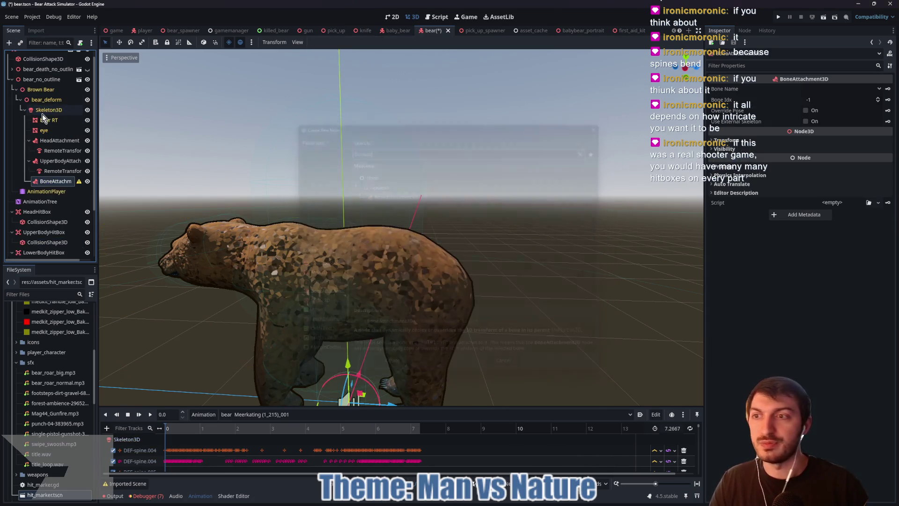
pyautogui.doubleClick(54, 181)
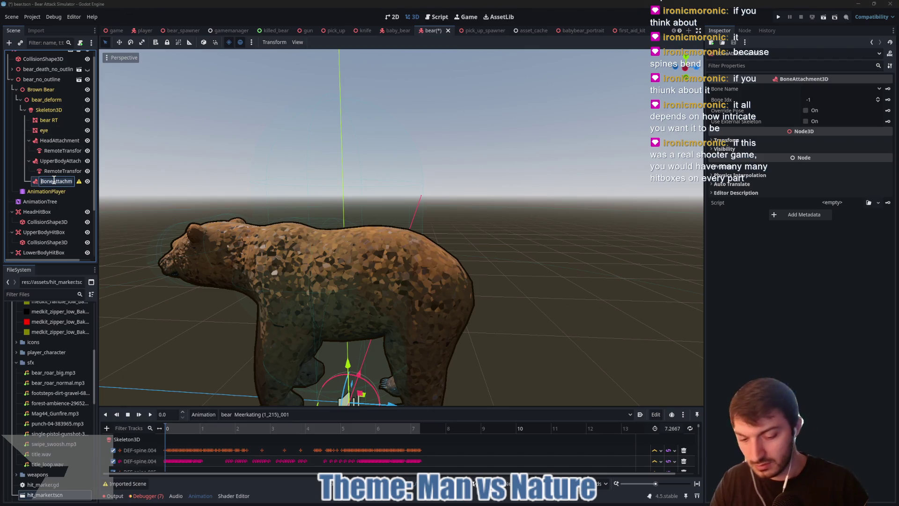
pyautogui.write('LowerBody')
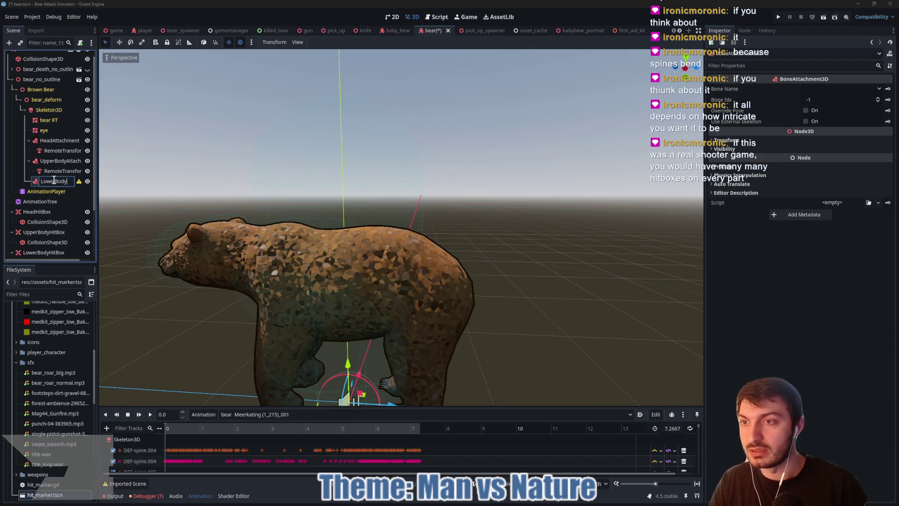
pyautogui.write('Attachment')
pyautogui.press('Return')
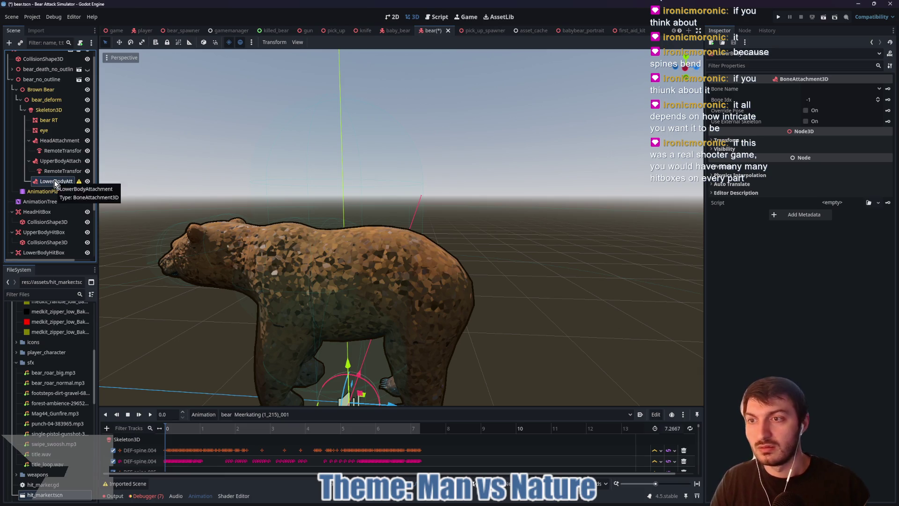
# Step: Add a RemoteTransform3D child and attach to bone DEF-spine.005
pyautogui.hotkey('ctrl', 'a')
pyautogui.write('remo')
pyautogui.press('Return')
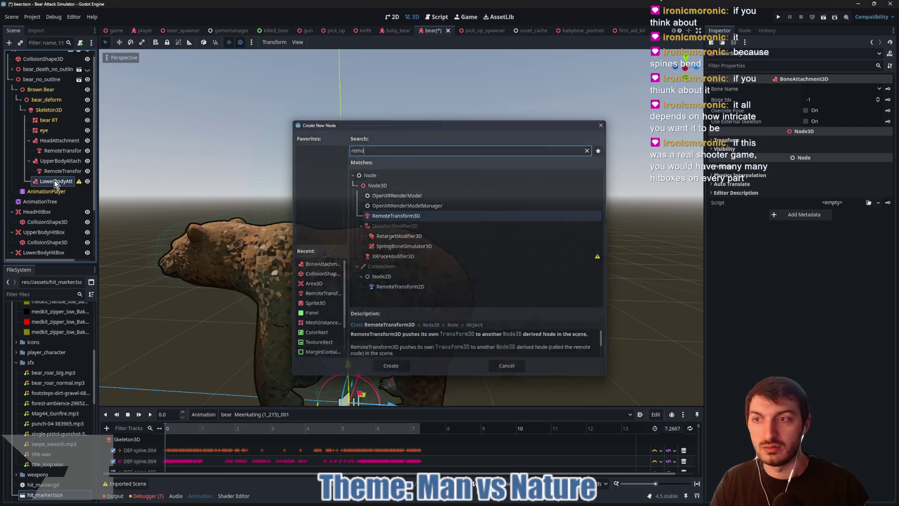
pyautogui.click(818, 88)
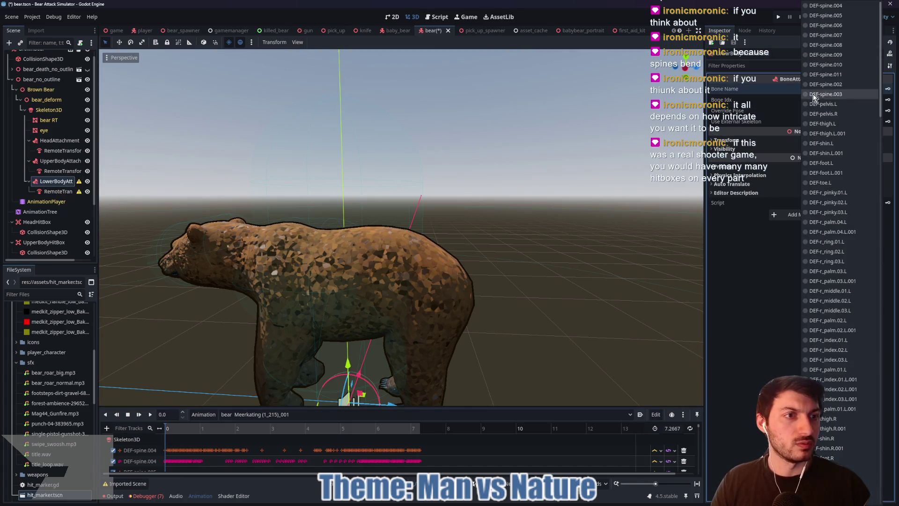
pyautogui.click(839, 16)
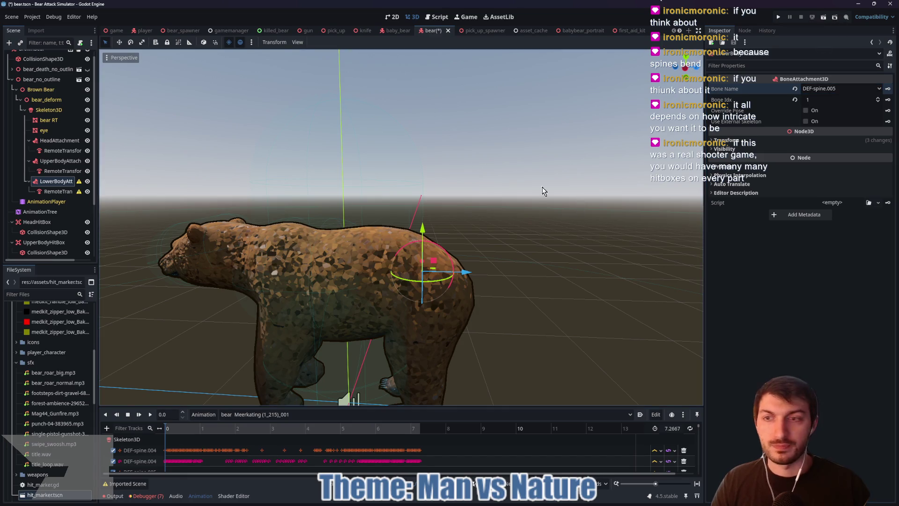
# Step: Set the RemoteTransform3D's Remote Path to LowerBodyHitBox, then view the hitbox's collision settings
pyautogui.scroll(-2, 62, 189)
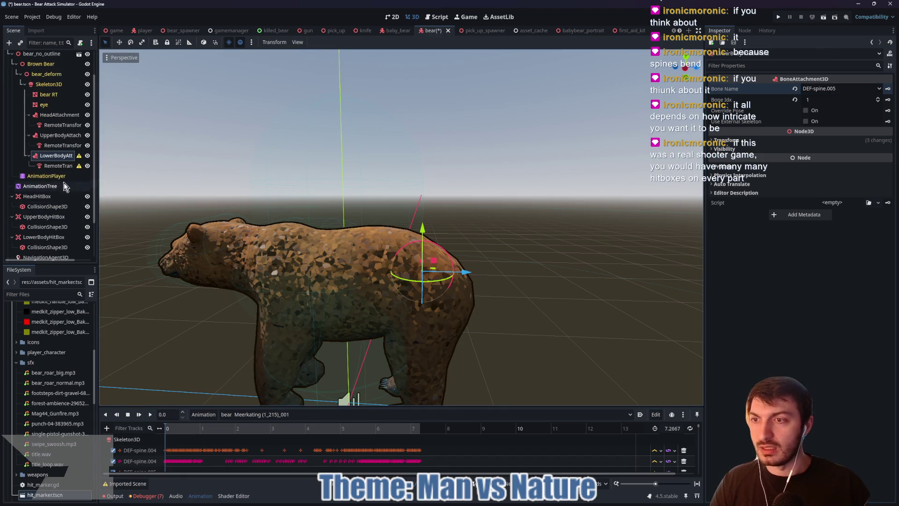
pyautogui.click(58, 165)
pyautogui.click(836, 88)
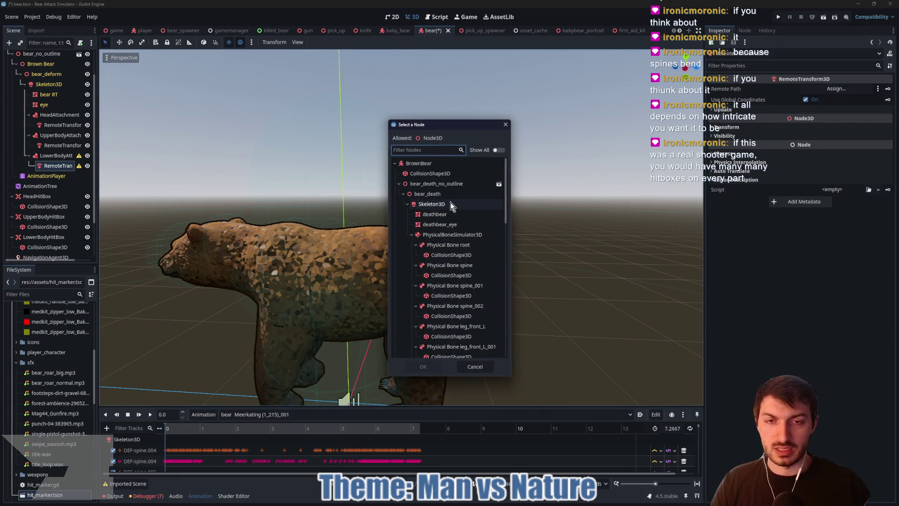
pyautogui.click(399, 183)
pyautogui.scroll(-2, 454, 252)
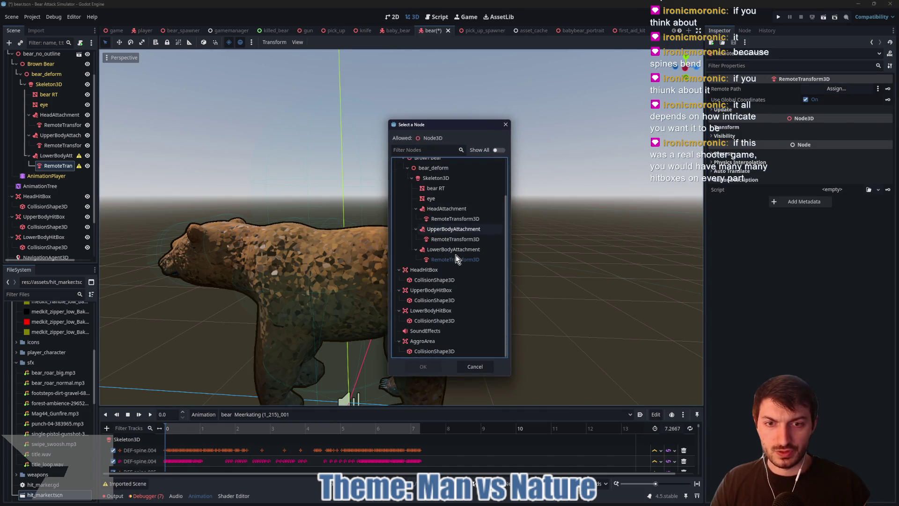
pyautogui.click(431, 310)
pyautogui.click(423, 366)
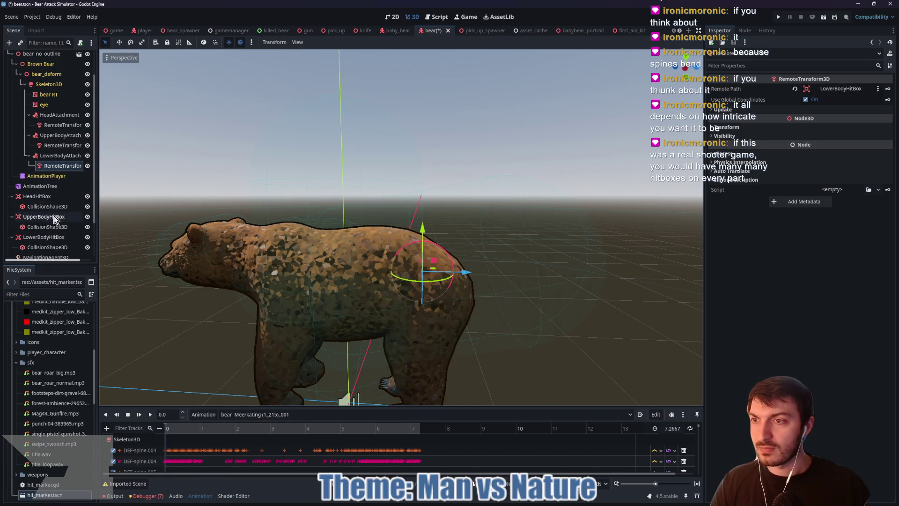
pyautogui.click(44, 237)
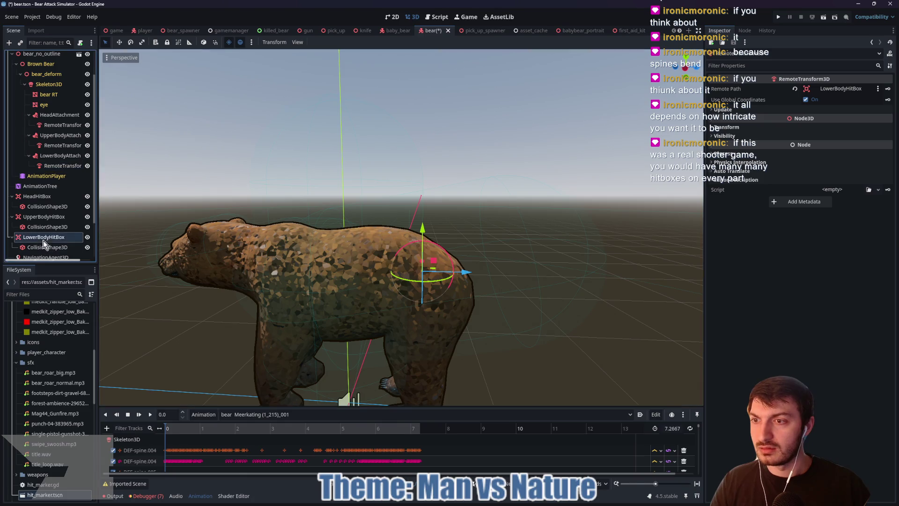
pyautogui.click(730, 192)
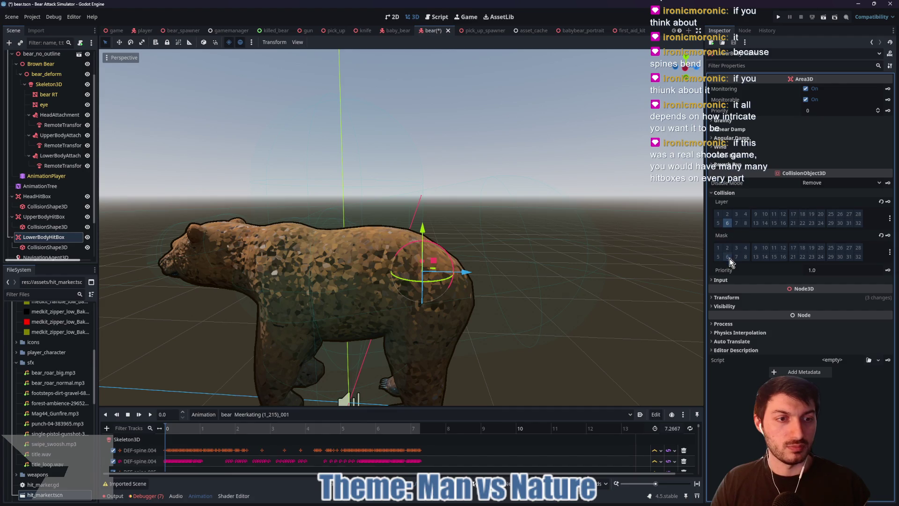
# Step: Match LowerBodyHitBox's collision to UpperBodyHitBox: layers 1 and 6, mask 2
pyautogui.click(47, 216)
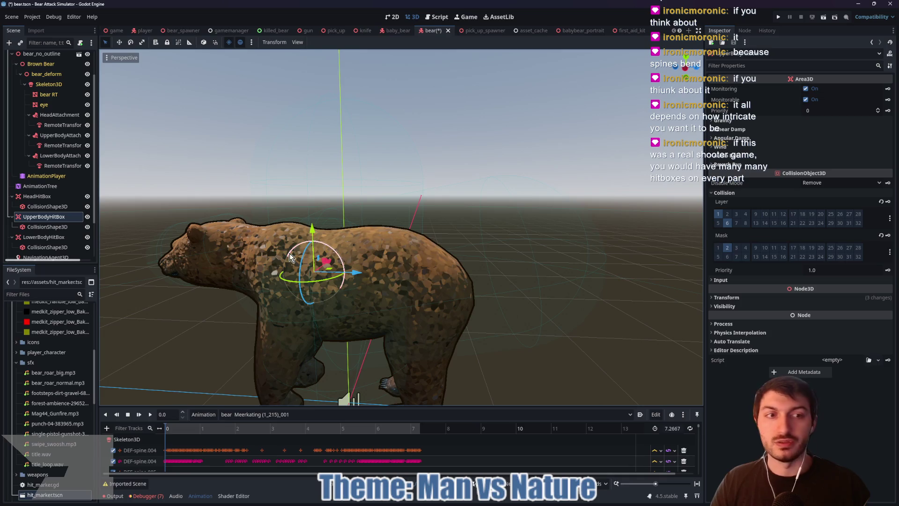
pyautogui.click(46, 237)
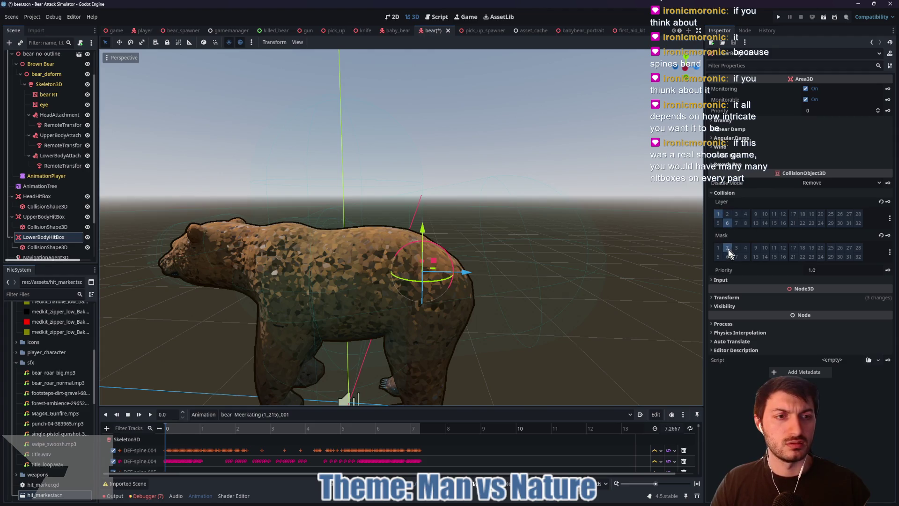
pyautogui.click(47, 219)
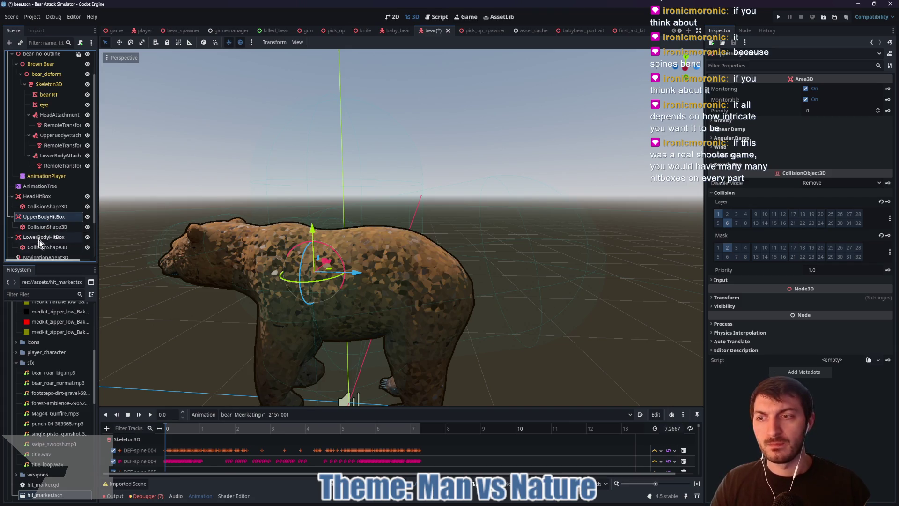
pyautogui.click(41, 237)
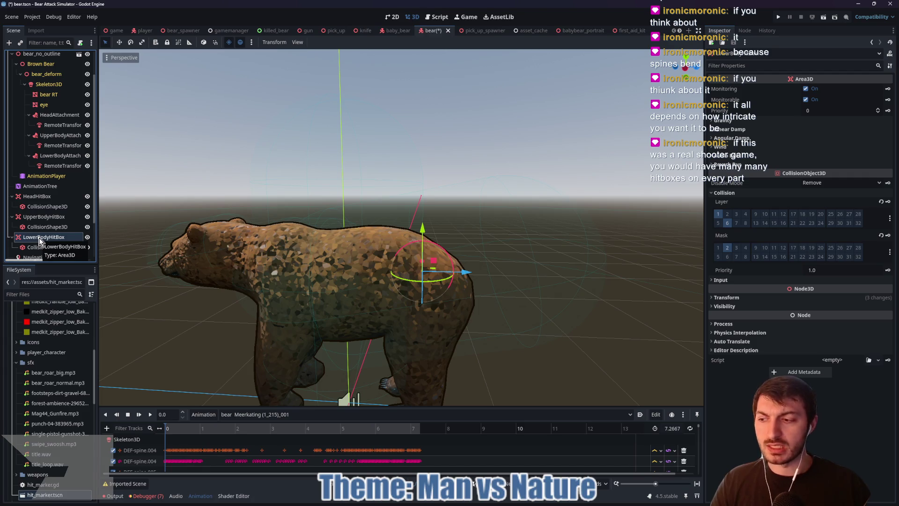
pyautogui.click(51, 248)
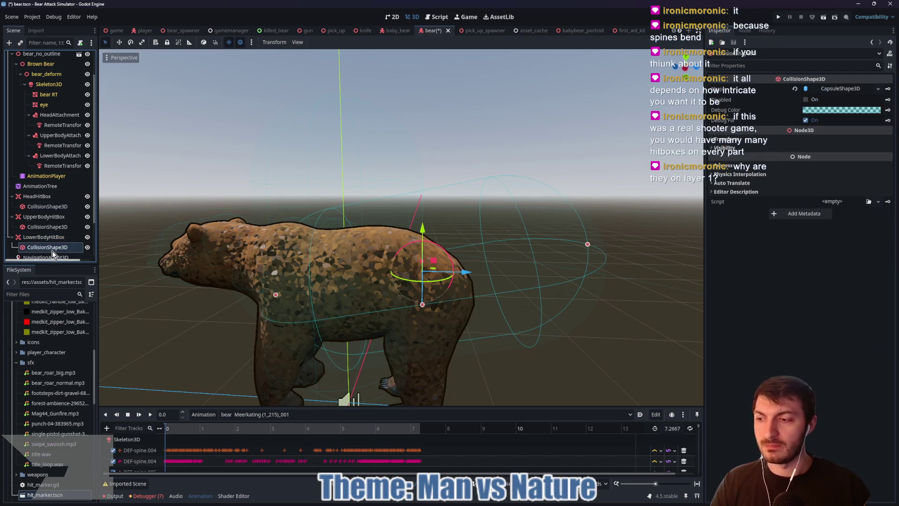
pyautogui.click(39, 197)
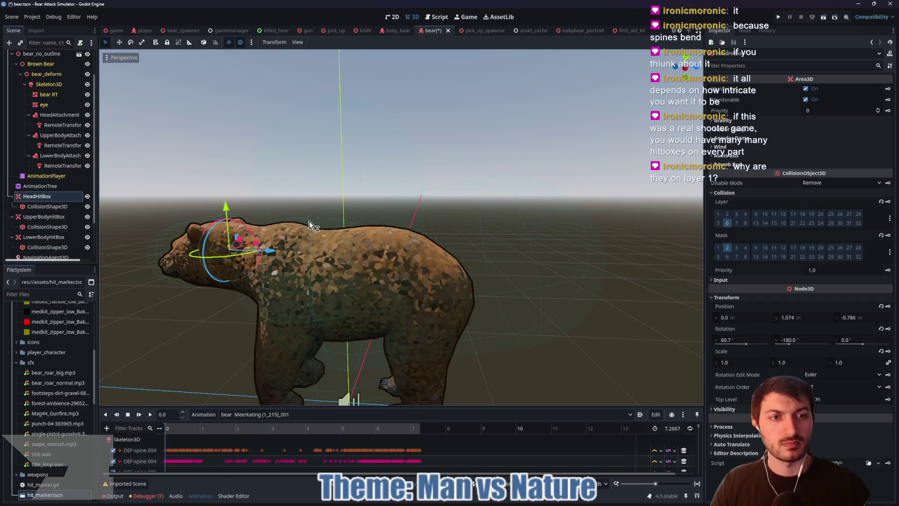
pyautogui.click(58, 218)
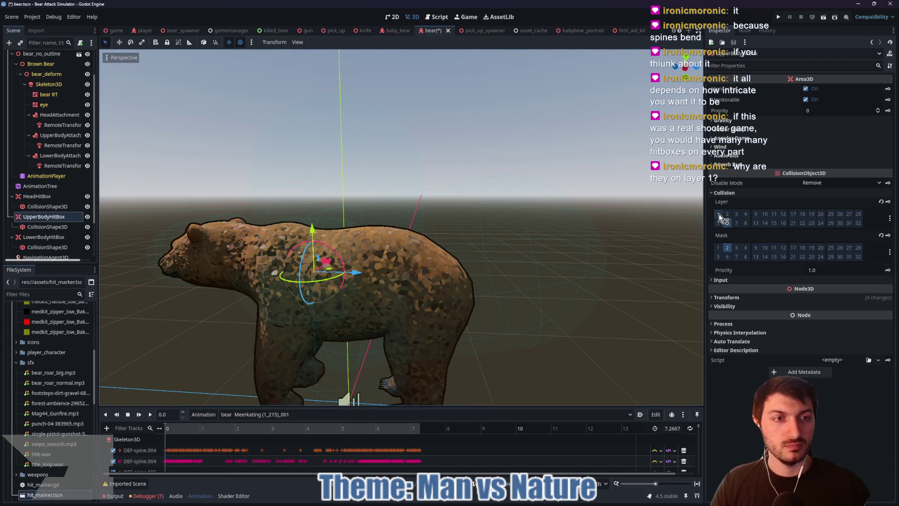
pyautogui.click(46, 237)
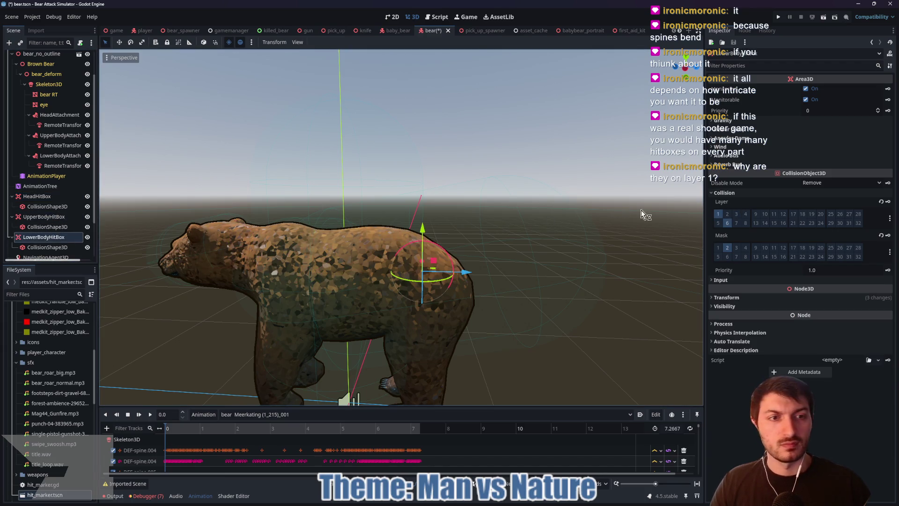
pyautogui.click(55, 247)
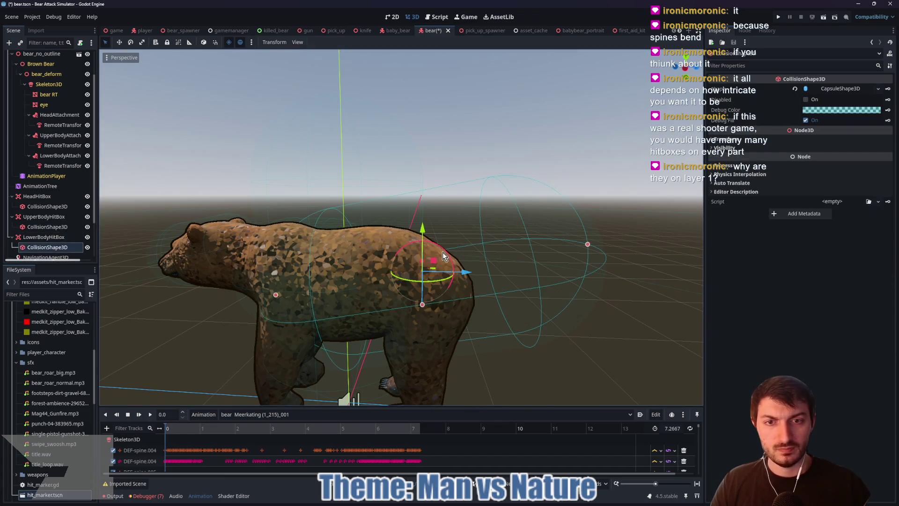
# Step: Level and lengthen the lower-body capsule along the bear and narrow its radius
pyautogui.moveTo(443, 255); pyautogui.dragTo(446, 261)
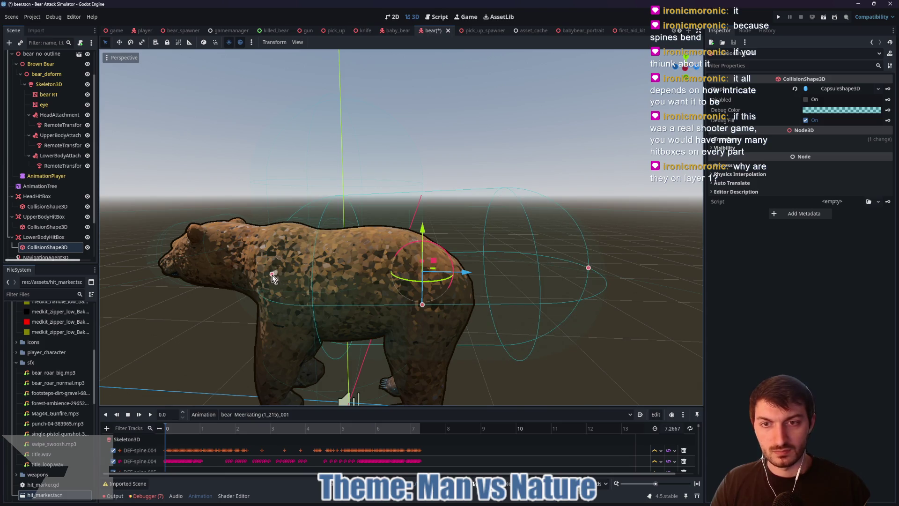
pyautogui.moveTo(272, 275); pyautogui.dragTo(340, 279)
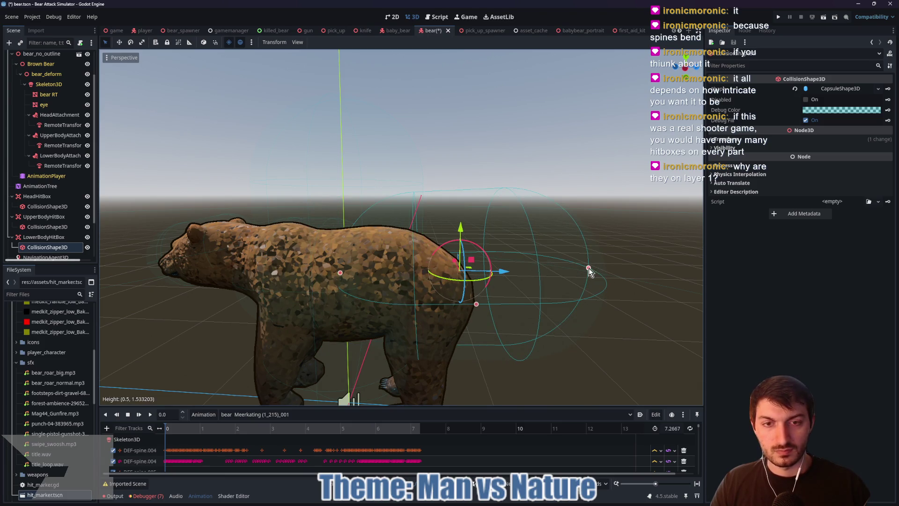
pyautogui.moveTo(589, 271); pyautogui.dragTo(474, 277)
pyautogui.moveTo(399, 300); pyautogui.dragTo(404, 290)
pyautogui.moveTo(515, 294)
pyautogui.mouseDown()
pyautogui.moveTo(655, 288)
pyautogui.moveTo(511, 277)
pyautogui.mouseUp()
pyautogui.moveTo(431, 277)
pyautogui.mouseDown()
pyautogui.moveTo(440, 274)
pyautogui.moveTo(403, 275)
pyautogui.mouseUp()
pyautogui.press('Escape')
pyautogui.moveTo(344, 282); pyautogui.dragTo(389, 298)
# Step: Adjust the capsule's height, fit its width to the hips and rear, and lower it
pyautogui.moveTo(365, 265); pyautogui.dragTo(383, 284)
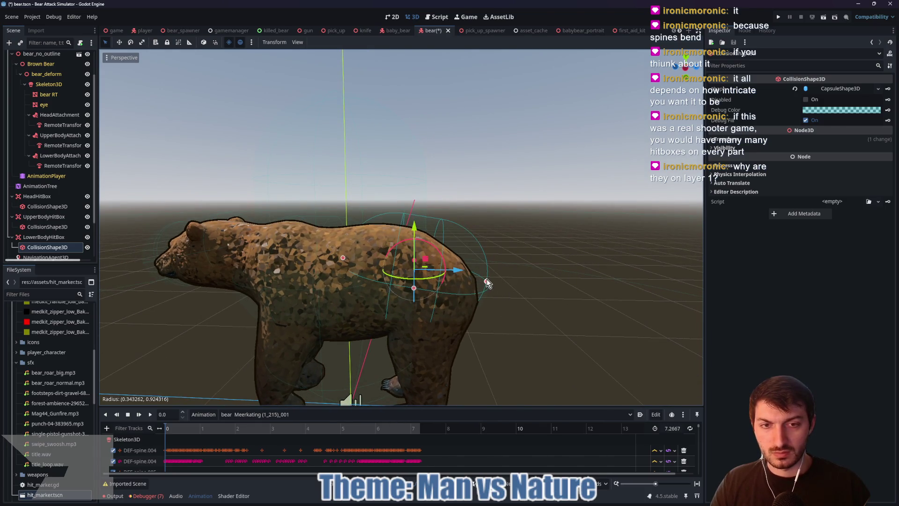
pyautogui.moveTo(487, 283); pyautogui.dragTo(490, 280)
pyautogui.moveTo(552, 289)
pyautogui.mouseDown()
pyautogui.moveTo(487, 293)
pyautogui.moveTo(418, 270)
pyautogui.mouseUp()
pyautogui.moveTo(271, 258); pyautogui.dragTo(274, 262)
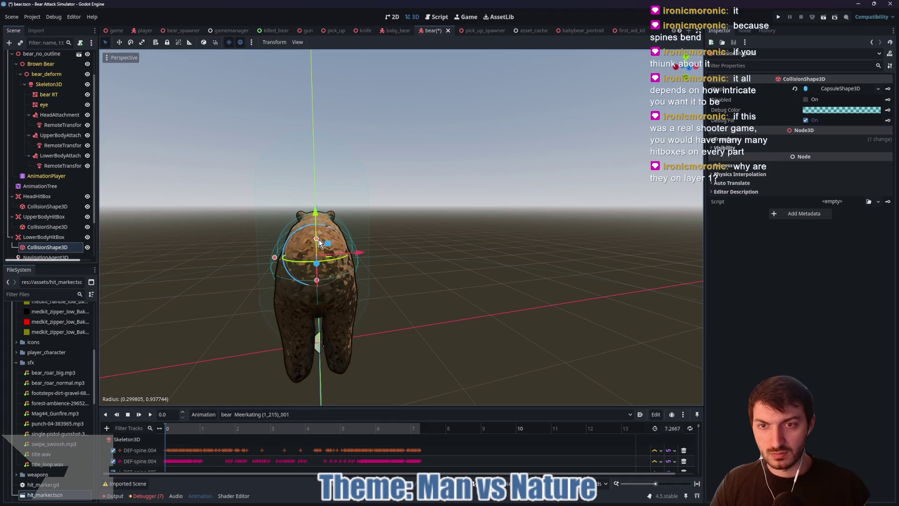
pyautogui.moveTo(330, 260)
pyautogui.mouseDown()
pyautogui.moveTo(463, 279)
pyautogui.moveTo(467, 252)
pyautogui.mouseUp()
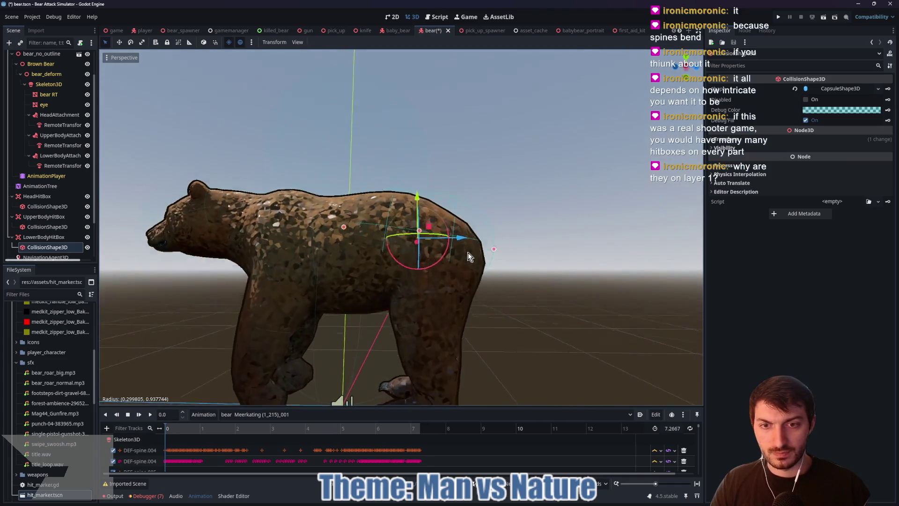
pyautogui.scroll(-5, 473, 268)
pyautogui.moveTo(521, 284)
pyautogui.mouseDown()
pyautogui.moveTo(462, 305)
pyautogui.moveTo(336, 298)
pyautogui.moveTo(451, 243)
pyautogui.moveTo(407, 295)
pyautogui.moveTo(353, 317)
pyautogui.moveTo(502, 314)
pyautogui.mouseUp()
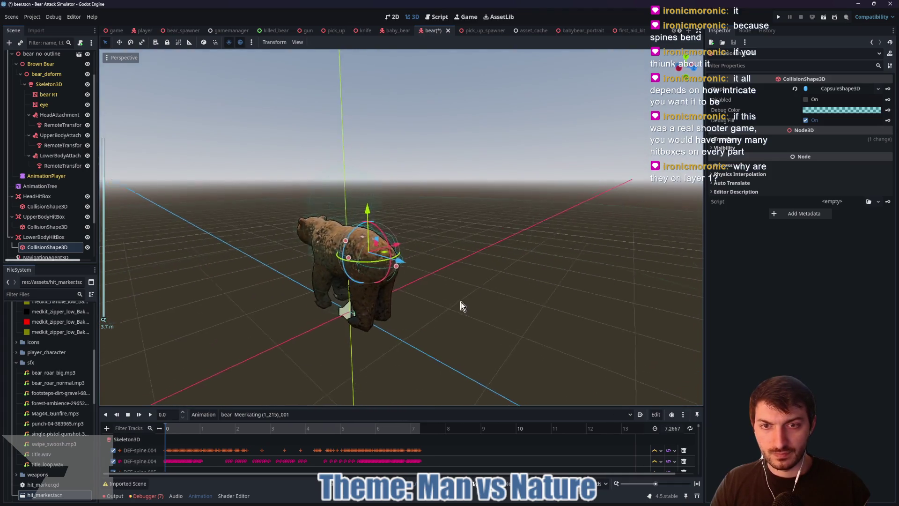
pyautogui.scroll(5, 397, 306)
pyautogui.scroll(2, 502, 314)
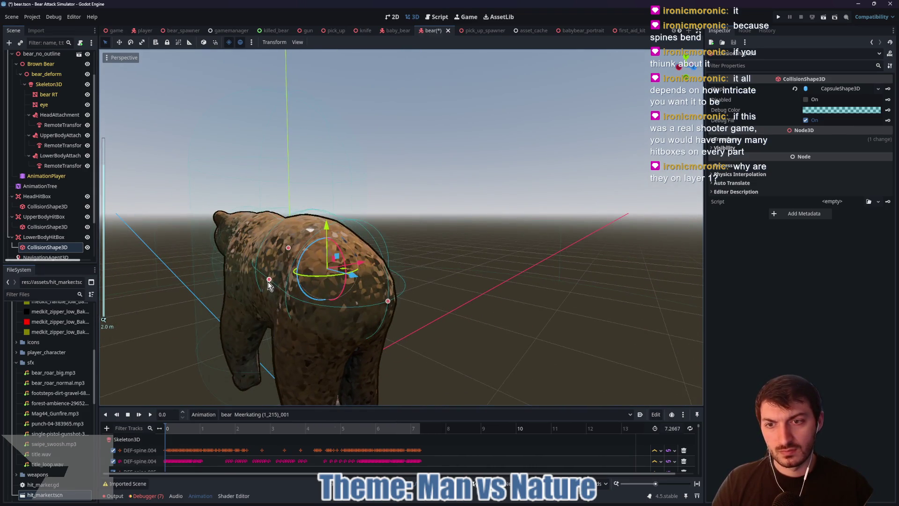
pyautogui.moveTo(268, 283); pyautogui.dragTo(271, 298)
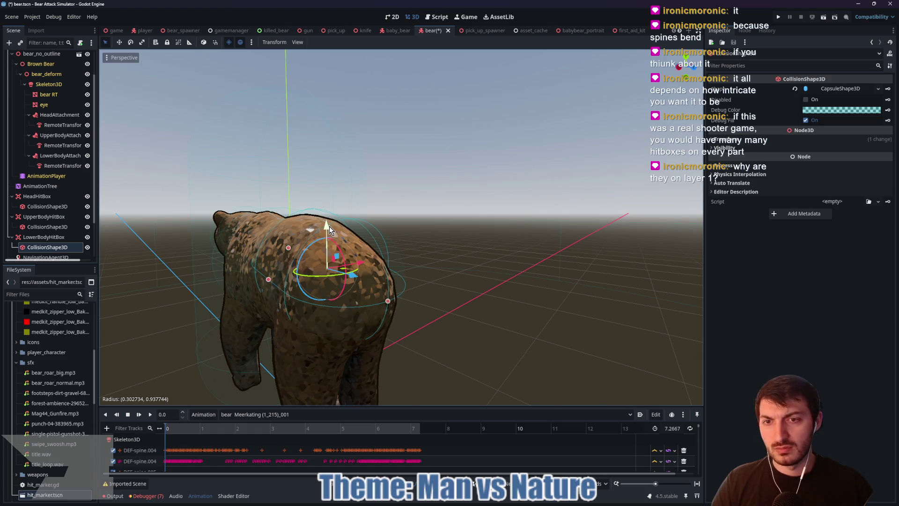
pyautogui.moveTo(330, 226); pyautogui.dragTo(327, 237)
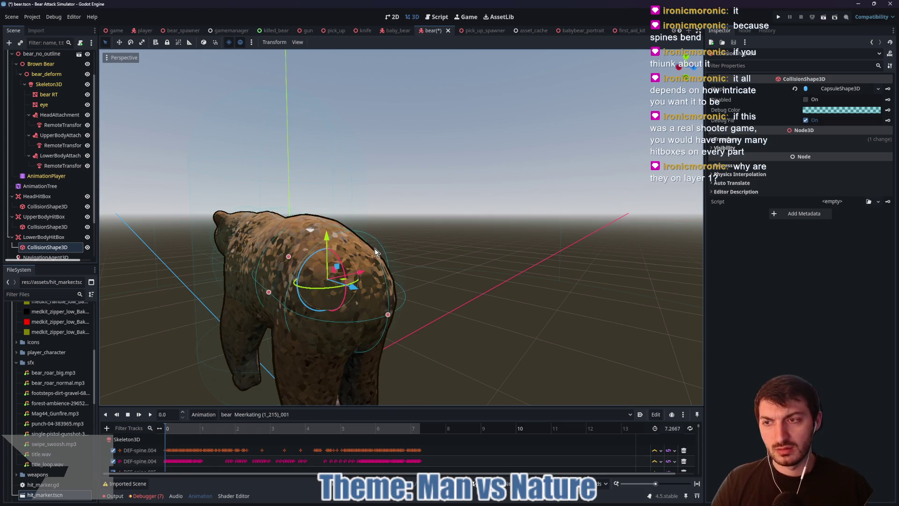
# Step: Refine the capsule's length, radius and height, tilt it about 1.6 degrees, and save the scene
pyautogui.moveTo(375, 253); pyautogui.dragTo(475, 262)
pyautogui.moveTo(477, 310); pyautogui.dragTo(298, 274)
pyautogui.moveTo(346, 305)
pyautogui.mouseDown()
pyautogui.moveTo(481, 317)
pyautogui.moveTo(391, 321)
pyautogui.moveTo(254, 279)
pyautogui.moveTo(368, 317)
pyautogui.mouseUp()
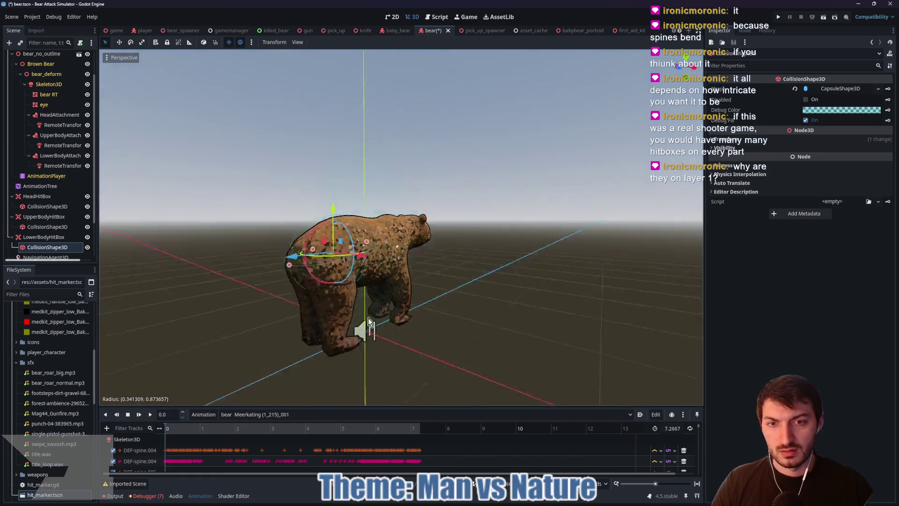
pyautogui.scroll(5, 368, 317)
pyautogui.moveTo(517, 305)
pyautogui.mouseDown()
pyautogui.moveTo(558, 281)
pyautogui.moveTo(560, 300)
pyautogui.mouseUp()
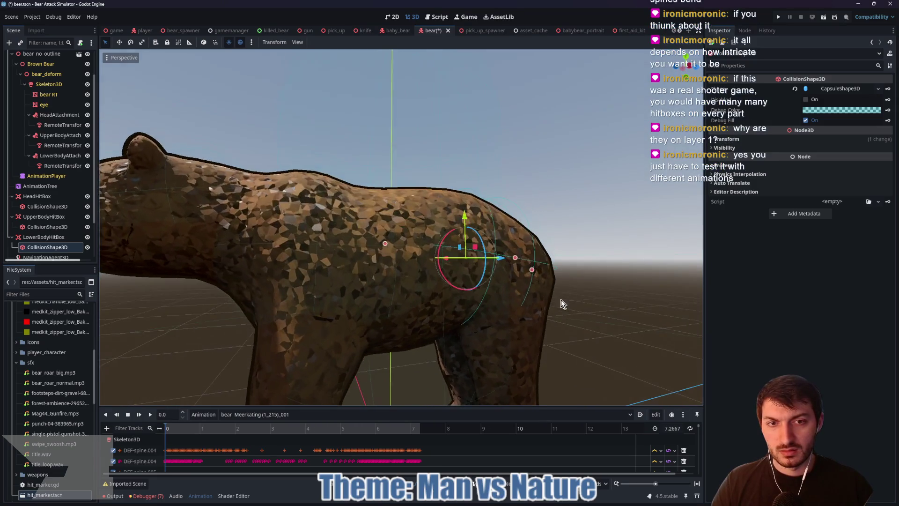
pyautogui.moveTo(520, 260); pyautogui.dragTo(524, 263)
pyautogui.moveTo(597, 279)
pyautogui.mouseDown()
pyautogui.moveTo(507, 296)
pyautogui.moveTo(240, 303)
pyautogui.moveTo(257, 303)
pyautogui.mouseUp()
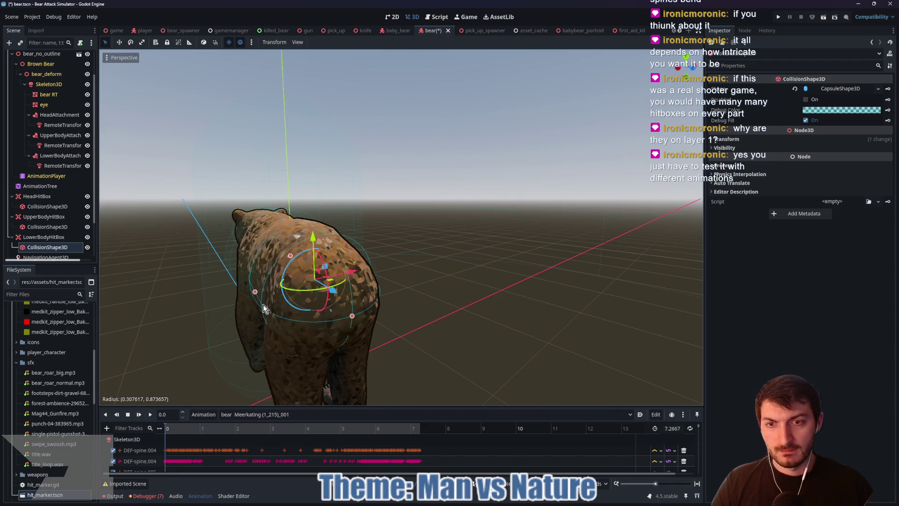
pyautogui.moveTo(352, 316)
pyautogui.mouseDown()
pyautogui.moveTo(436, 322)
pyautogui.moveTo(484, 309)
pyautogui.mouseUp()
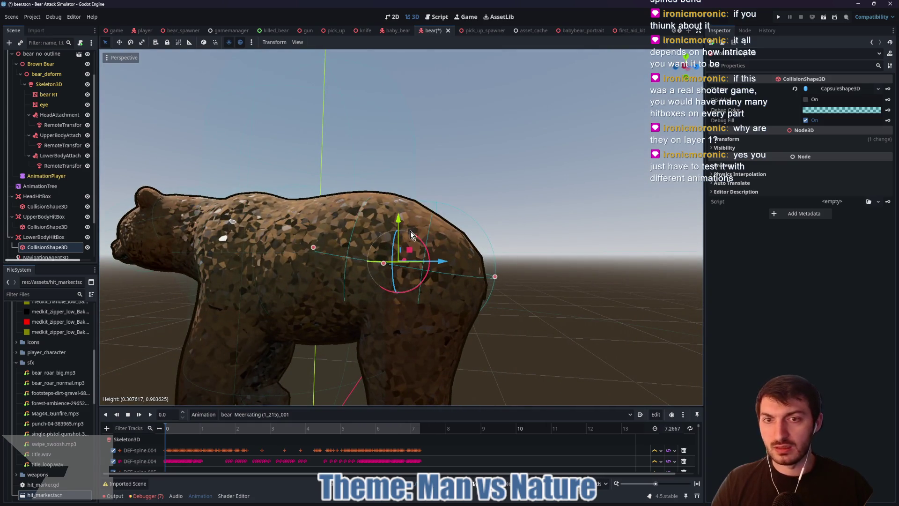
pyautogui.moveTo(397, 219)
pyautogui.mouseDown()
pyautogui.moveTo(520, 258)
pyautogui.moveTo(505, 261)
pyautogui.mouseUp()
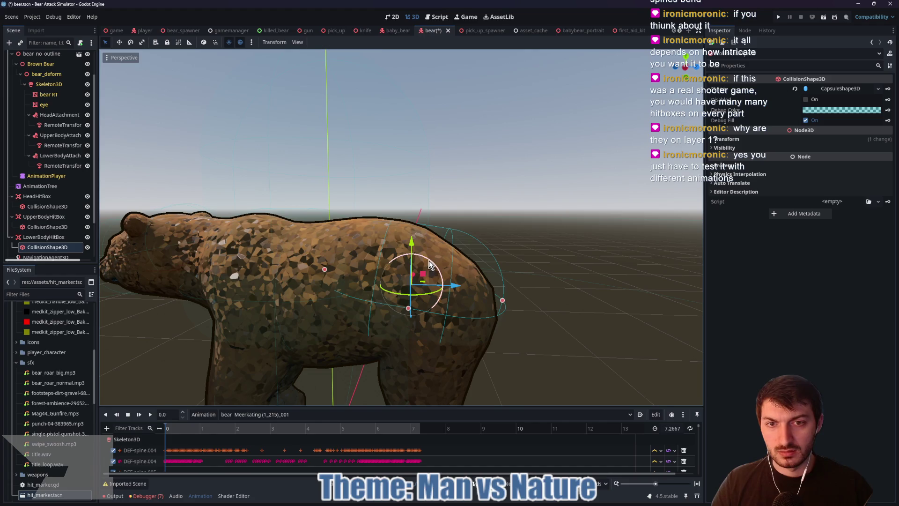
pyautogui.moveTo(429, 268); pyautogui.dragTo(432, 264)
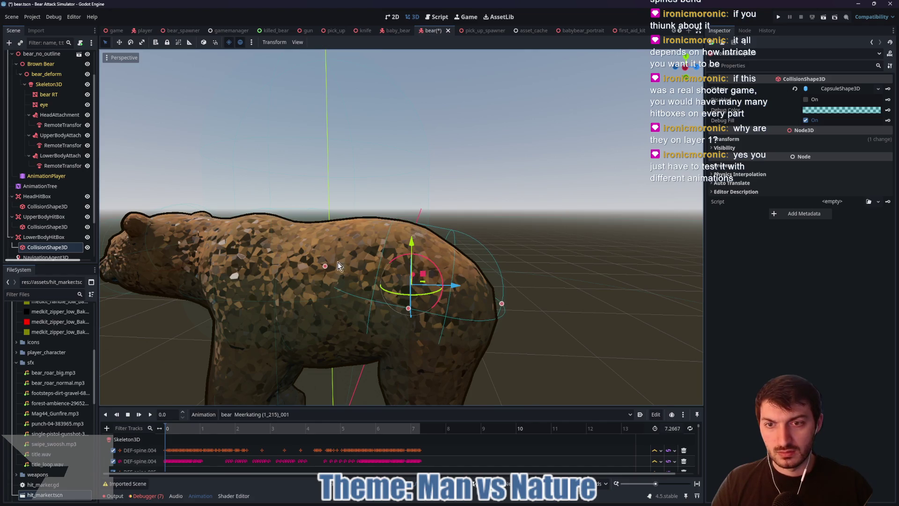
pyautogui.moveTo(323, 267); pyautogui.dragTo(309, 263)
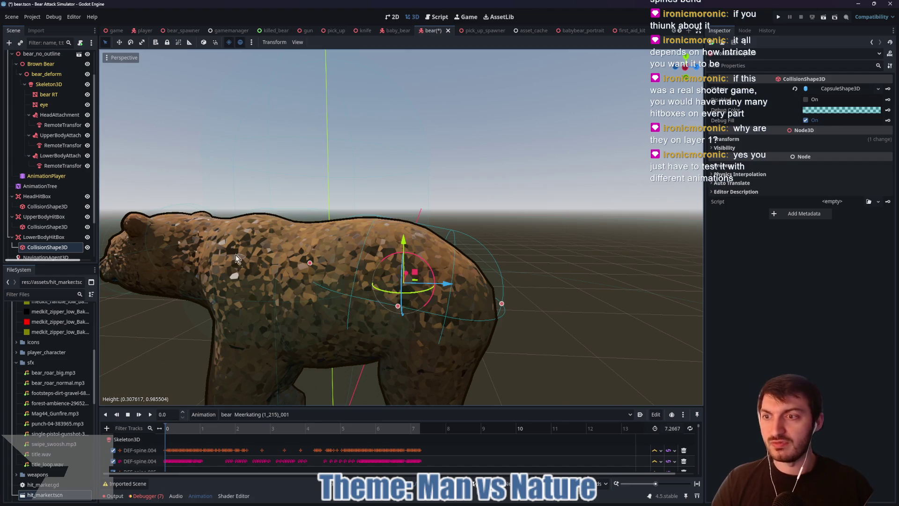
pyautogui.hotkey('ctrl', 's')
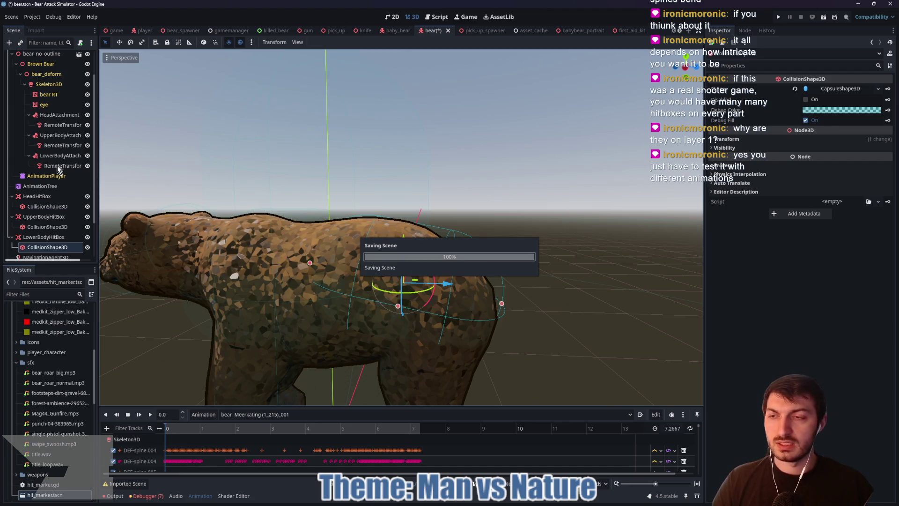
# Step: Play and stop the Meerkating animation preview, then orbit around the standing bear to check the hitboxes
pyautogui.click(54, 166)
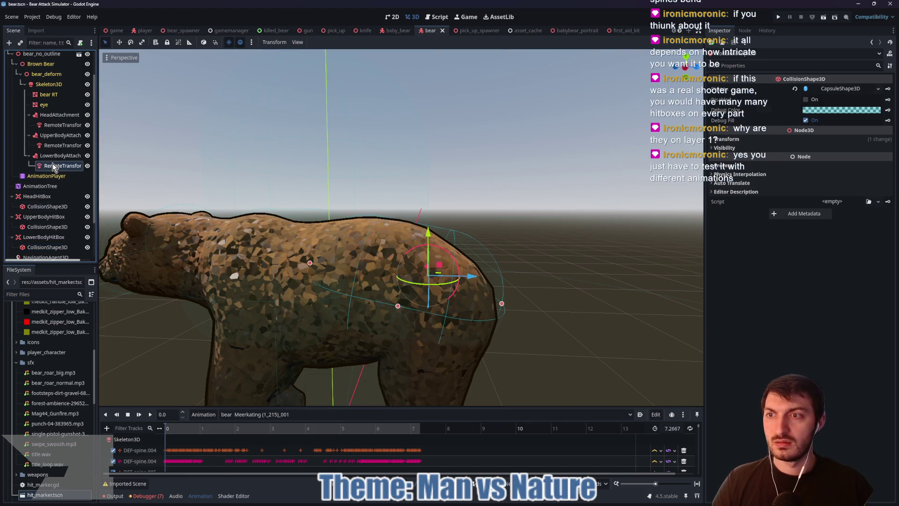
pyautogui.click(51, 156)
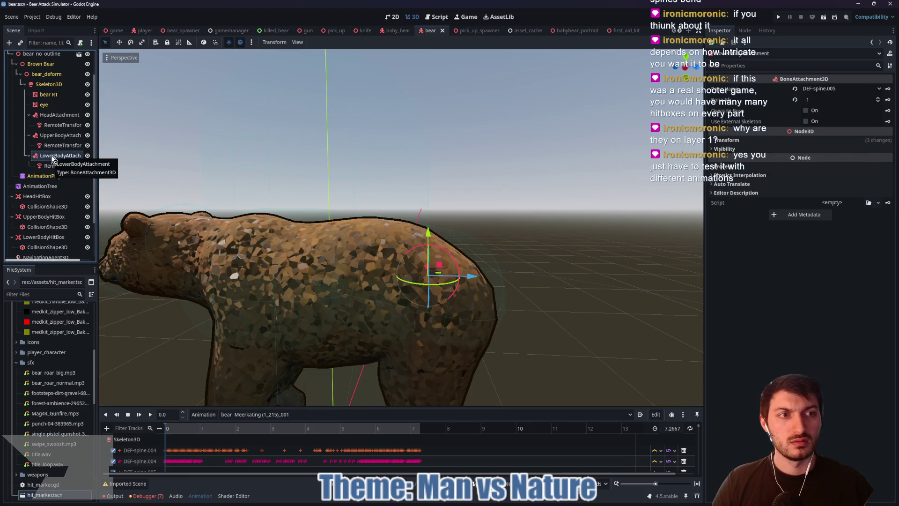
pyautogui.click(151, 415)
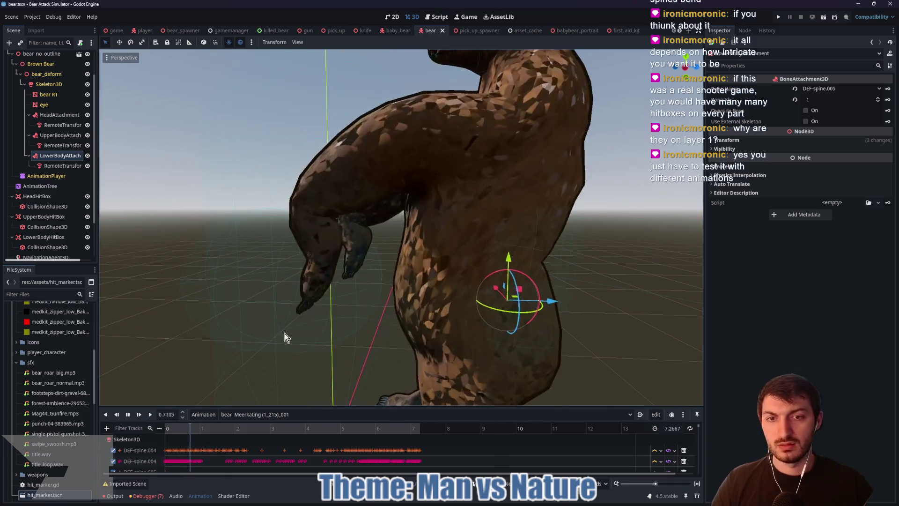
pyautogui.click(128, 415)
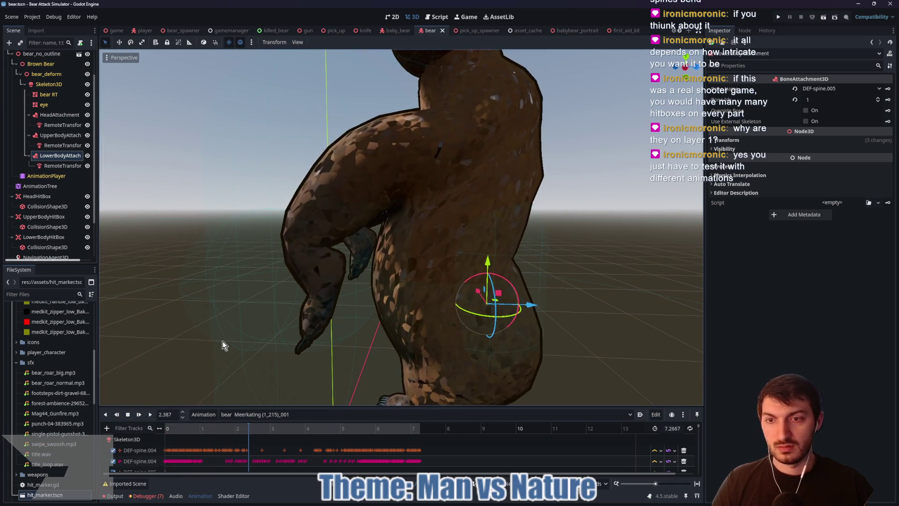
pyautogui.scroll(-5, 222, 341)
pyautogui.moveTo(322, 341); pyautogui.dragTo(502, 344)
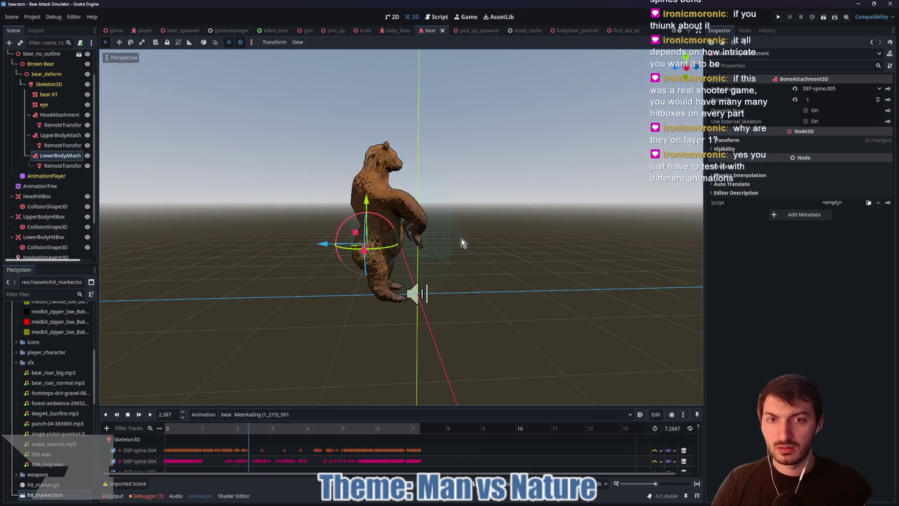
pyautogui.moveTo(461, 238)
pyautogui.mouseDown()
pyautogui.moveTo(301, 266)
pyautogui.moveTo(230, 264)
pyautogui.moveTo(213, 299)
pyautogui.moveTo(162, 280)
pyautogui.moveTo(142, 256)
pyautogui.moveTo(267, 238)
pyautogui.moveTo(412, 253)
pyautogui.moveTo(270, 234)
pyautogui.mouseUp()
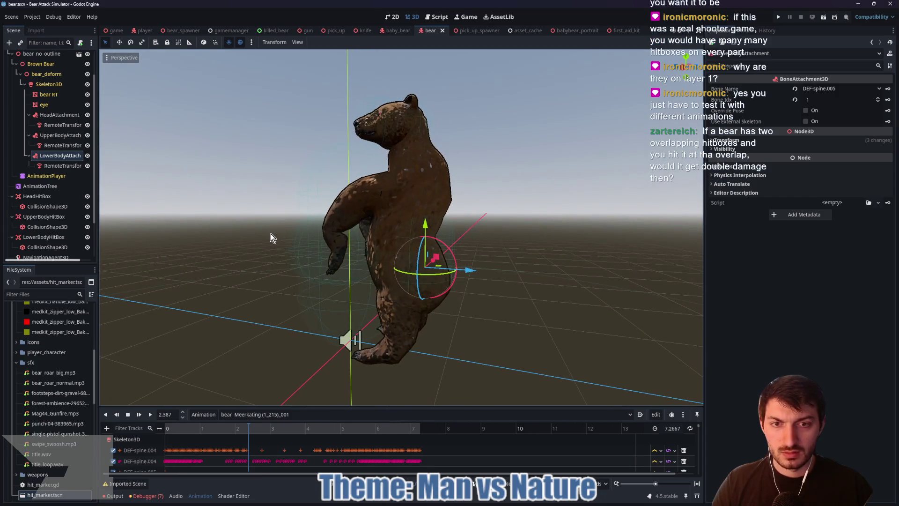
pyautogui.click(54, 146)
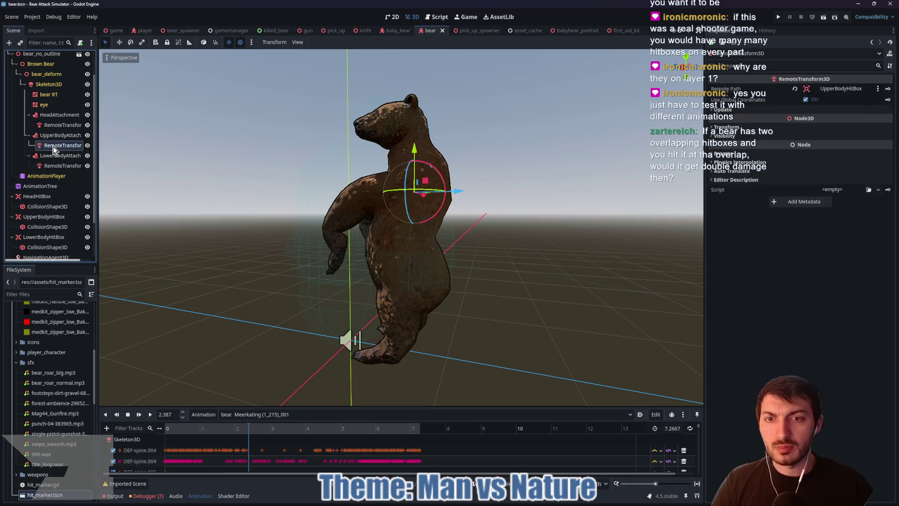
# Step: Inspect the upper-body hitbox nodes and rewind the Meerkating preview to 0.0
pyautogui.click(50, 227)
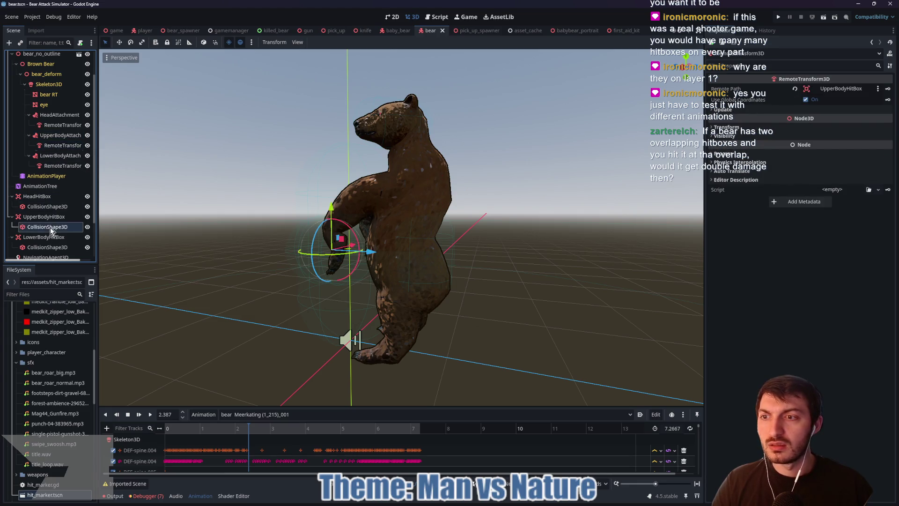
pyautogui.moveTo(187, 230)
pyautogui.mouseDown()
pyautogui.moveTo(257, 227)
pyautogui.moveTo(240, 221)
pyautogui.mouseUp()
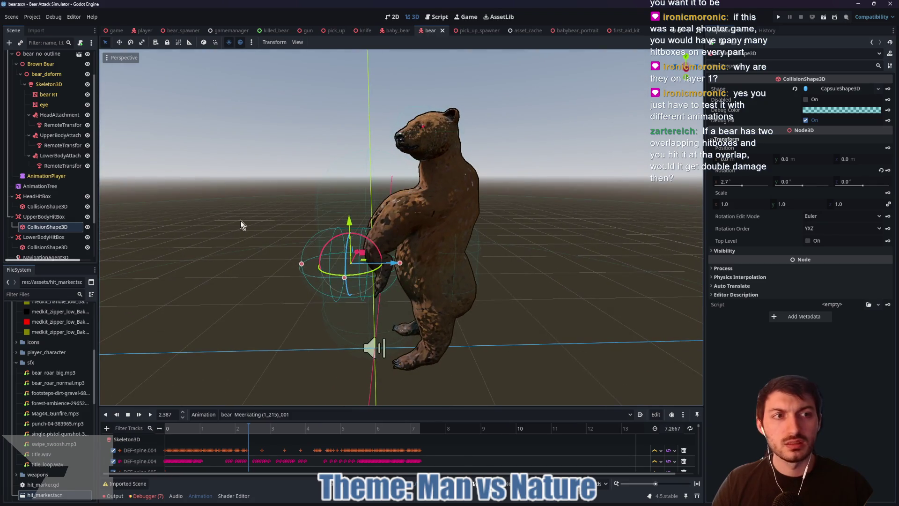
pyautogui.click(61, 145)
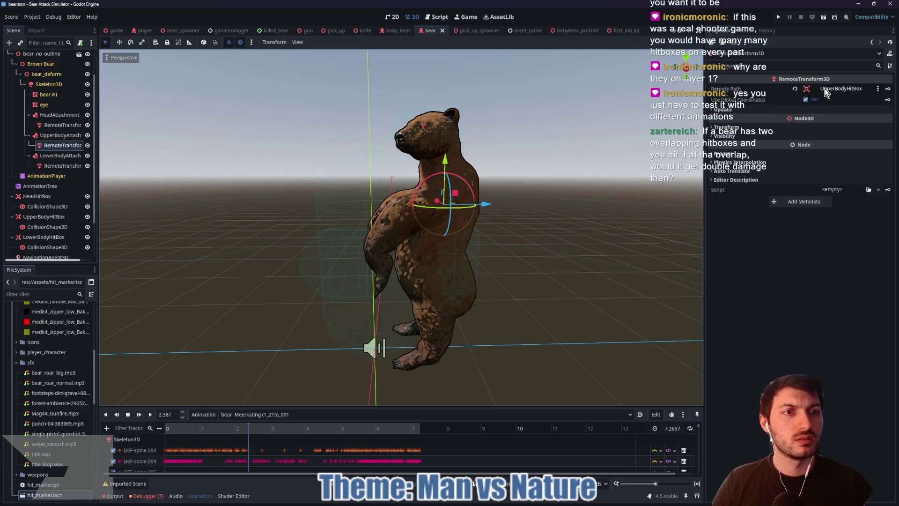
pyautogui.click(60, 135)
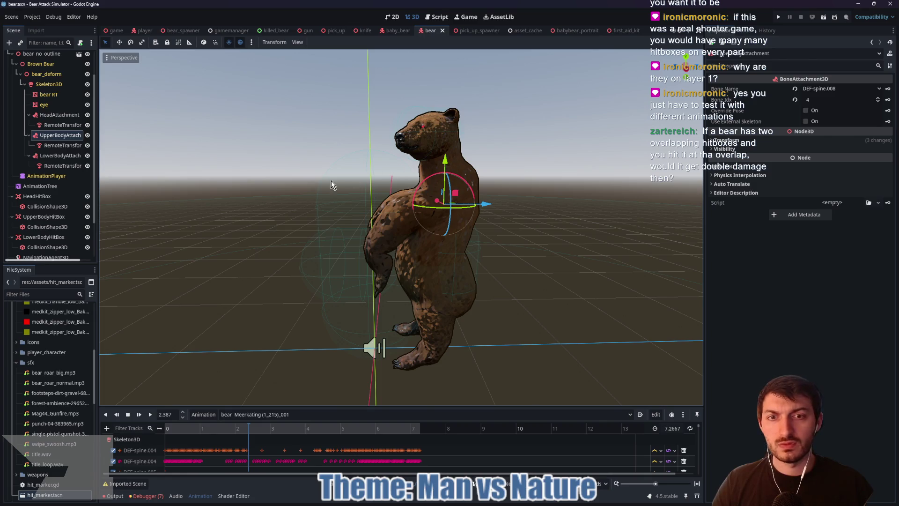
pyautogui.moveTo(331, 185)
pyautogui.mouseDown()
pyautogui.moveTo(546, 181)
pyautogui.moveTo(334, 184)
pyautogui.moveTo(310, 279)
pyautogui.mouseUp()
pyautogui.moveTo(255, 439)
pyautogui.mouseDown()
pyautogui.moveTo(211, 429)
pyautogui.moveTo(120, 431)
pyautogui.mouseUp()
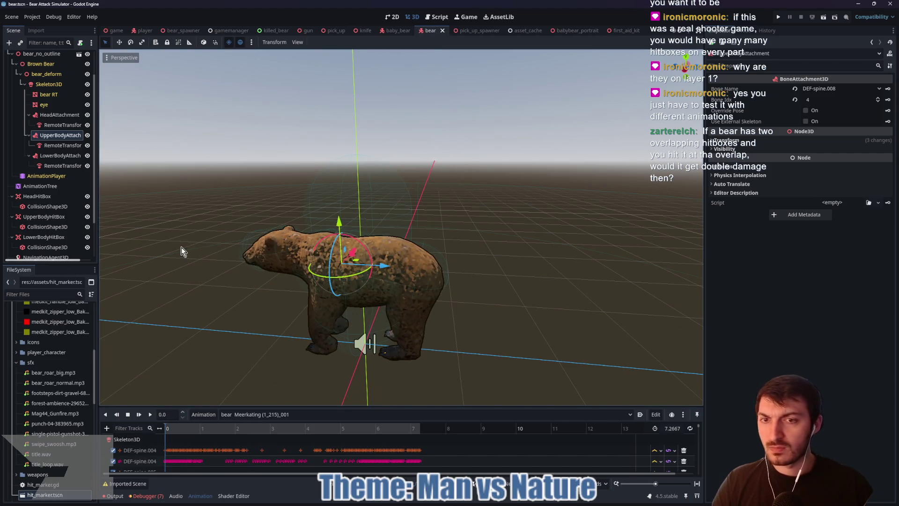
pyautogui.click(59, 145)
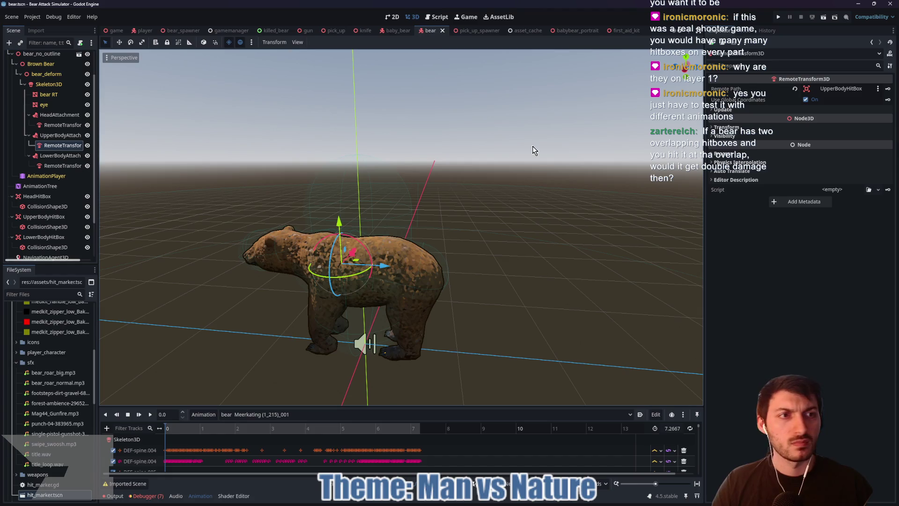
# Step: Re-point the upper-body RemoteTransform3D's Remote Path to UpperBodyHitBox and save the scene
pyautogui.click(807, 88)
pyautogui.click(836, 89)
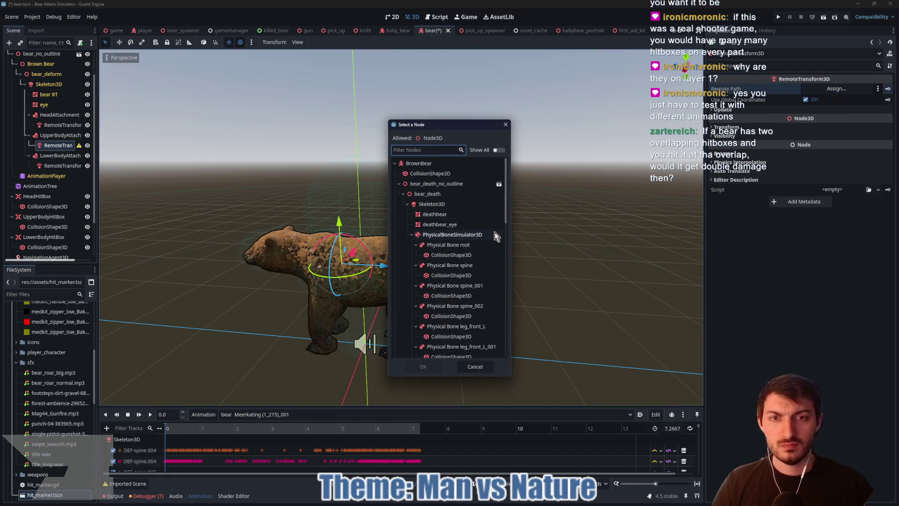
pyautogui.click(398, 184)
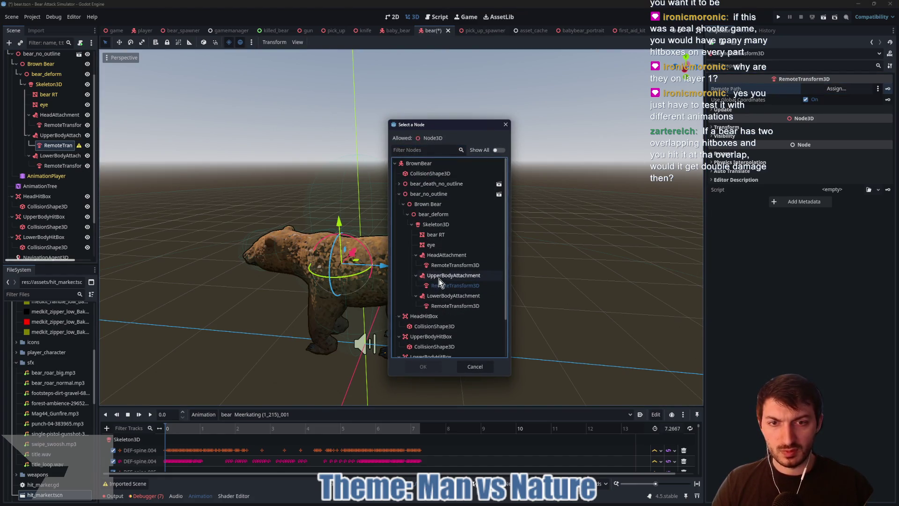
pyautogui.scroll(-2, 436, 305)
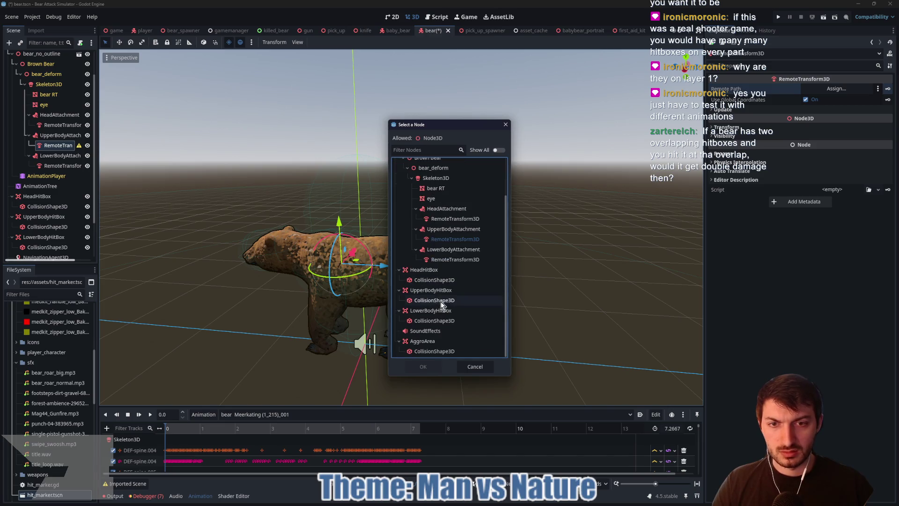
pyautogui.click(433, 291)
pyautogui.click(423, 366)
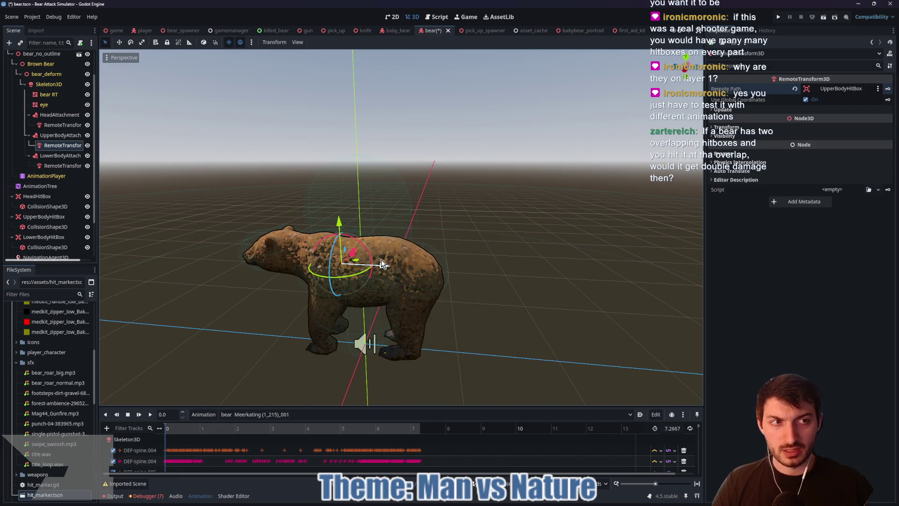
pyautogui.hotkey('ctrl', 's')
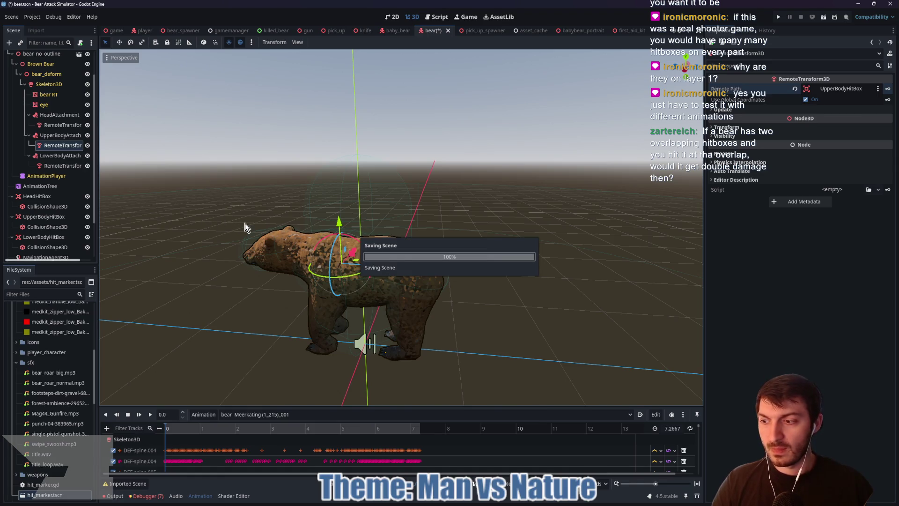
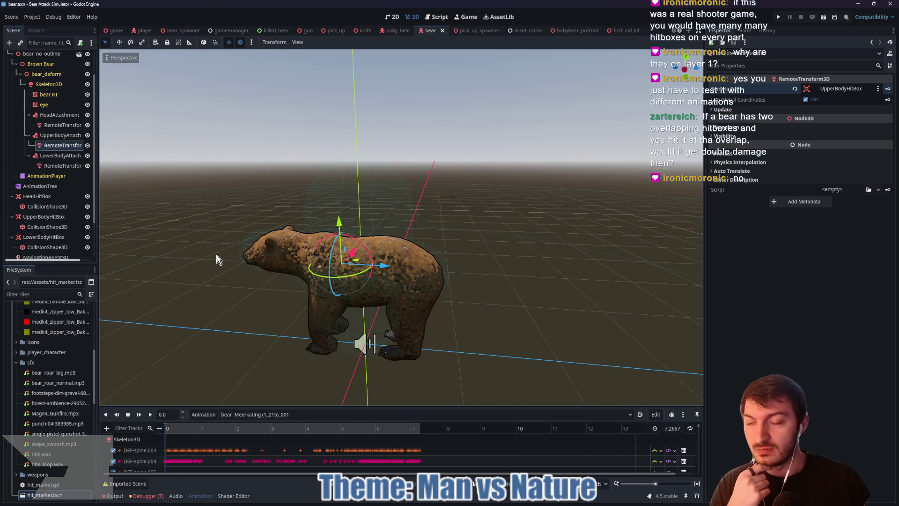
# Step: With LowerBodyAttach selected, play and pause the Meerkating animation and orbit around the rearing bear
pyautogui.click(60, 156)
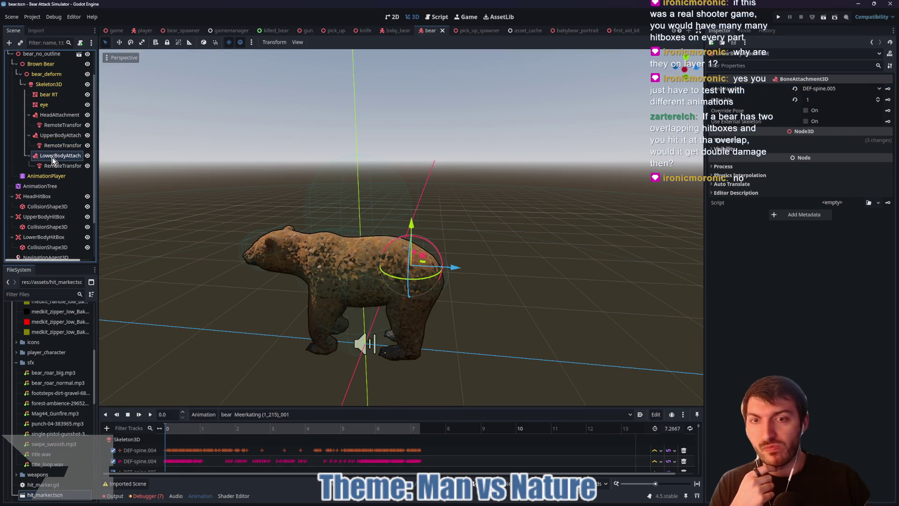
pyautogui.scroll(3, 479, 251)
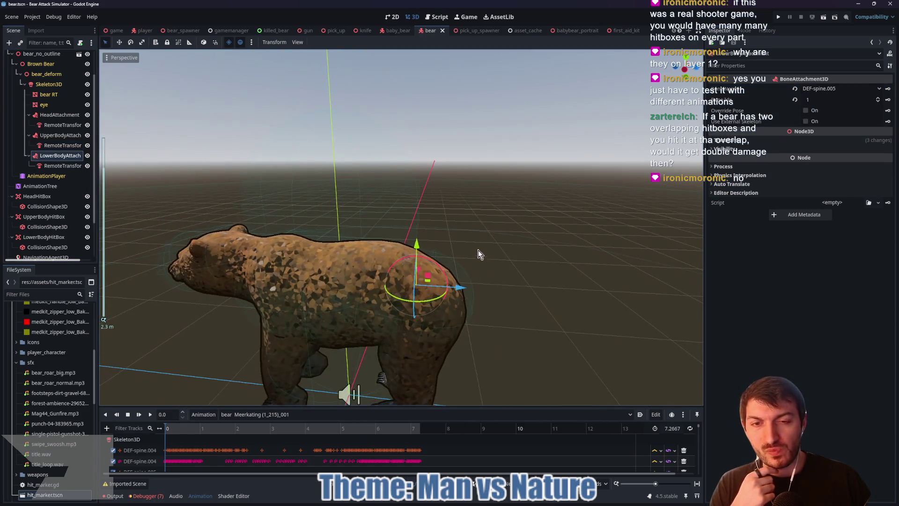
pyautogui.scroll(1, 506, 230)
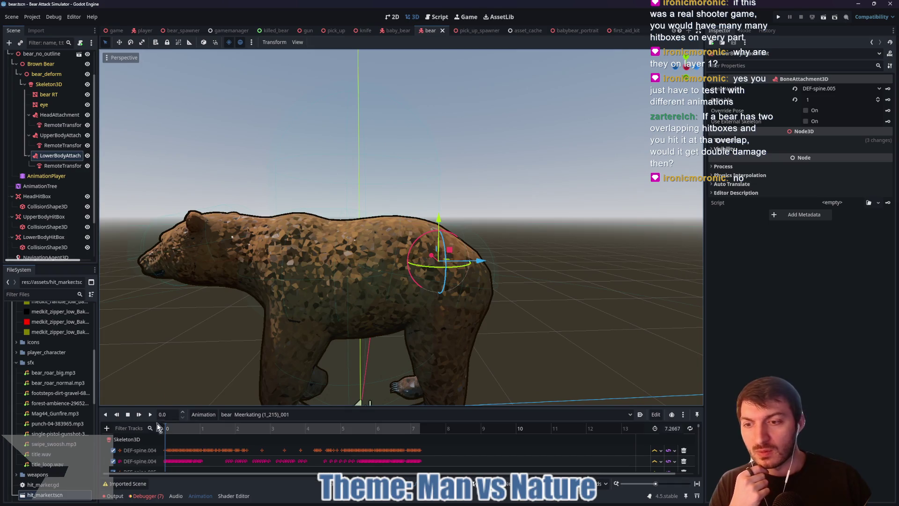
pyautogui.click(150, 414)
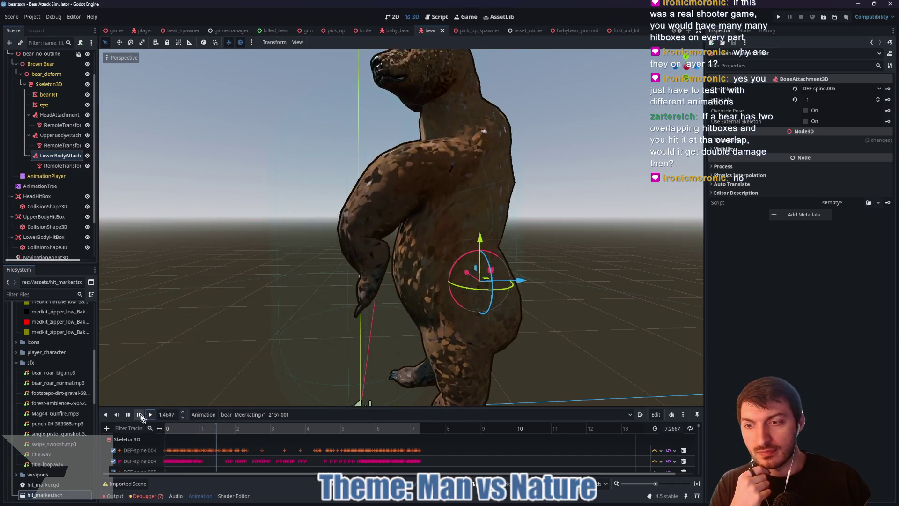
pyautogui.click(128, 414)
pyautogui.moveTo(265, 350)
pyautogui.mouseDown()
pyautogui.moveTo(345, 362)
pyautogui.moveTo(226, 355)
pyautogui.moveTo(268, 352)
pyautogui.mouseUp()
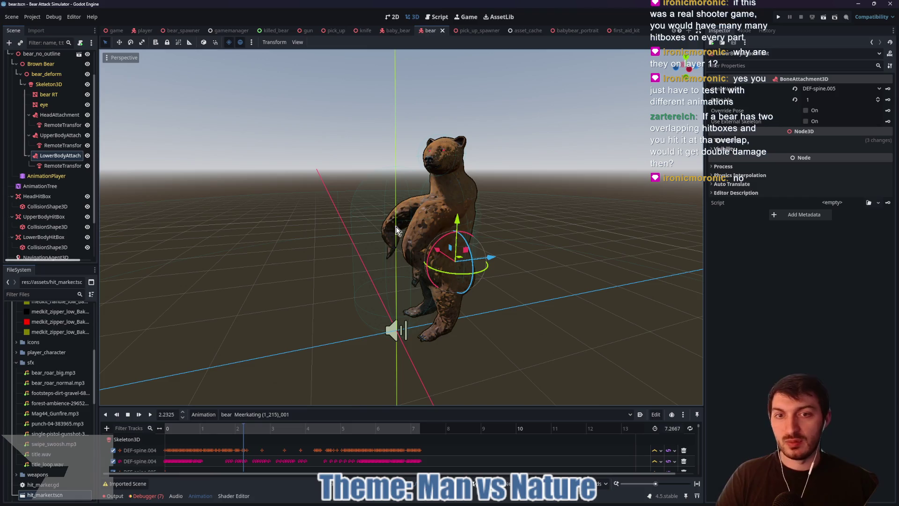
pyautogui.moveTo(315, 321)
pyautogui.mouseDown()
pyautogui.moveTo(394, 321)
pyautogui.moveTo(464, 295)
pyautogui.moveTo(514, 320)
pyautogui.moveTo(233, 305)
pyautogui.moveTo(381, 316)
pyautogui.moveTo(246, 314)
pyautogui.mouseUp()
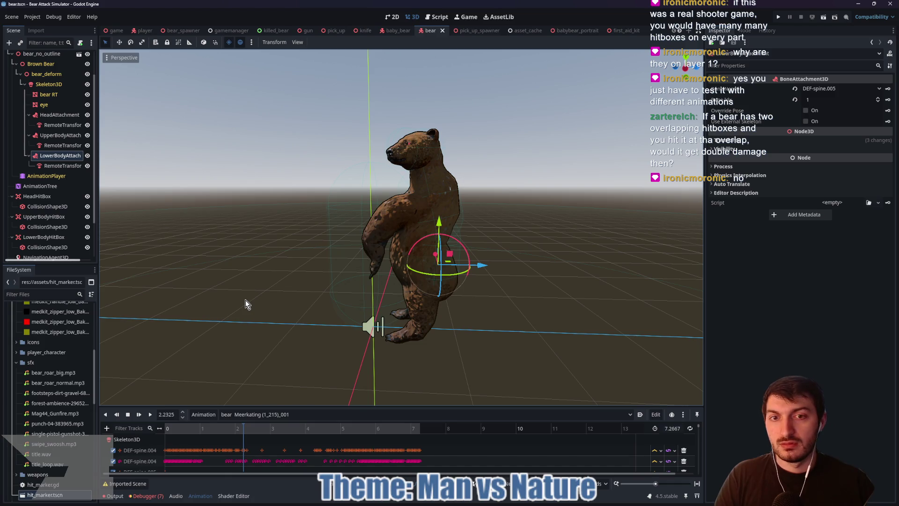
pyautogui.moveTo(245, 300)
pyautogui.mouseDown()
pyautogui.moveTo(375, 298)
pyautogui.moveTo(319, 301)
pyautogui.mouseUp()
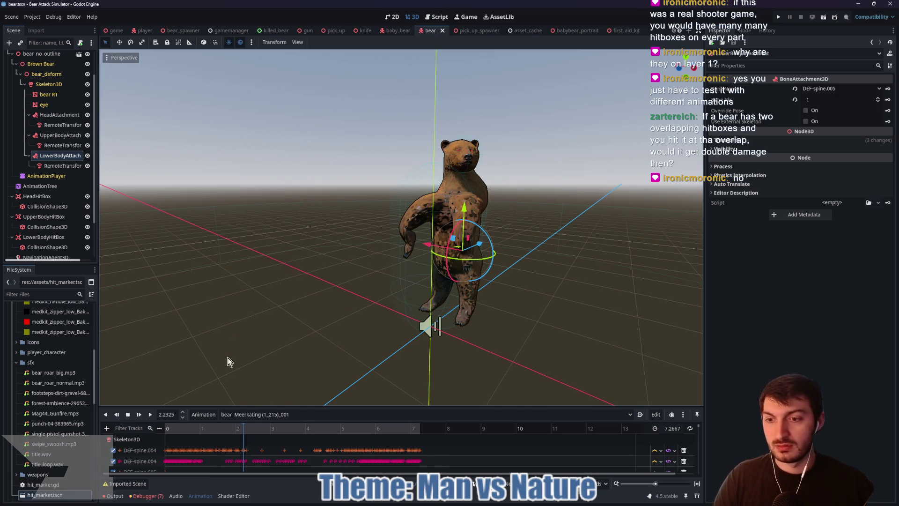
# Step: Rewind the animation playhead to 0 and save the bear scene
pyautogui.moveTo(235, 424); pyautogui.dragTo(167, 424)
pyautogui.moveTo(237, 219)
pyautogui.mouseDown()
pyautogui.moveTo(276, 257)
pyautogui.moveTo(241, 258)
pyautogui.mouseUp()
pyautogui.hotkey('ctrl', 's')
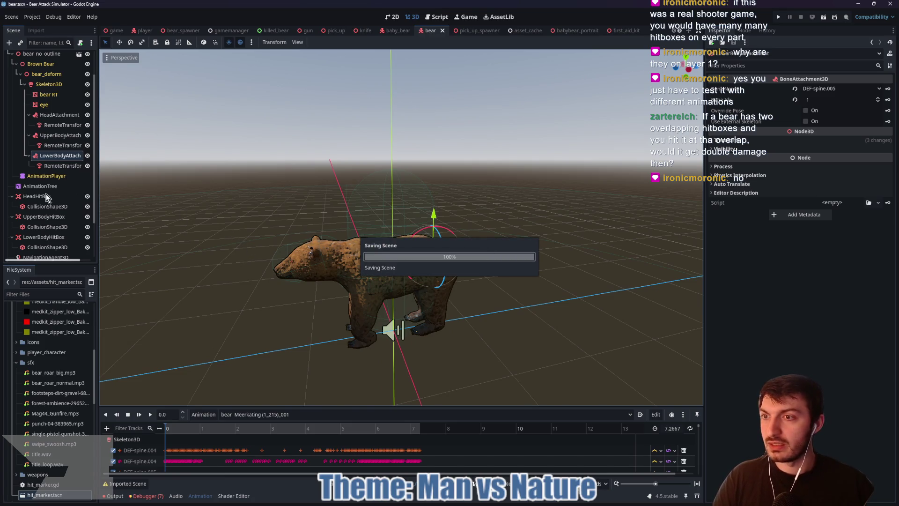
# Step: Make the AnimationTree active and save the bear scene
pyautogui.click(43, 186)
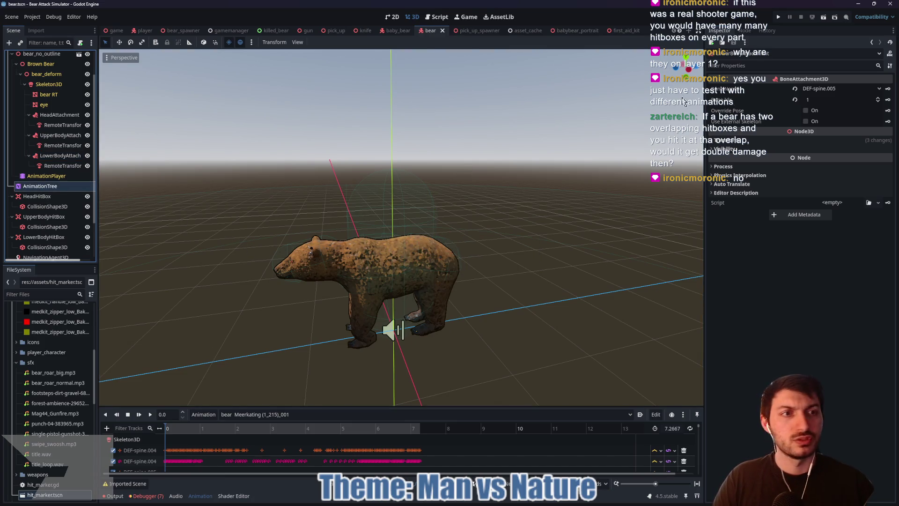
pyautogui.click(805, 139)
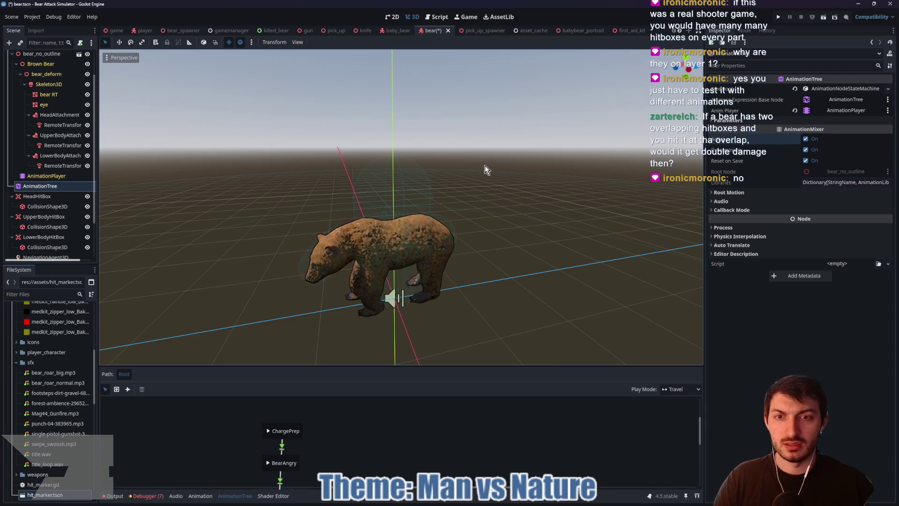
pyautogui.hotkey('ctrl', 's')
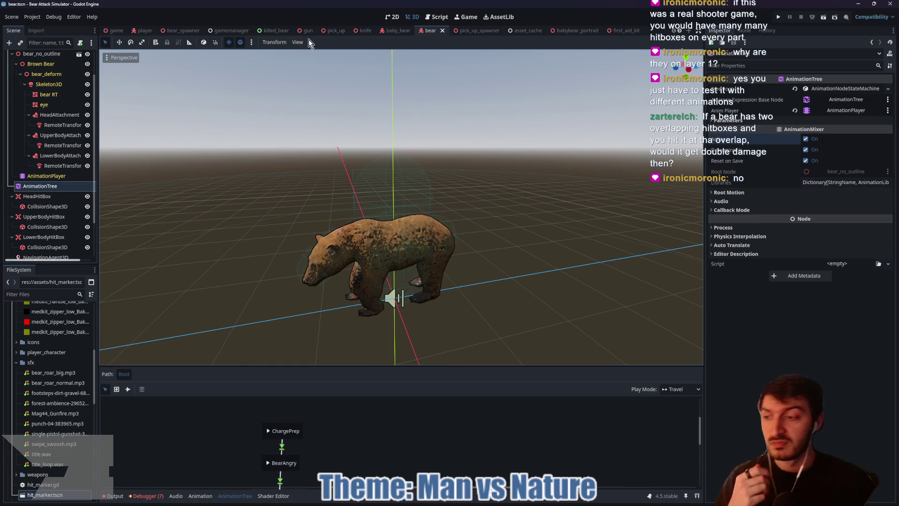
# Step: In baby_bear, inspect the bear model nodes and BabyScaling's 0.5 scale, then return to the bear scene
pyautogui.click(397, 31)
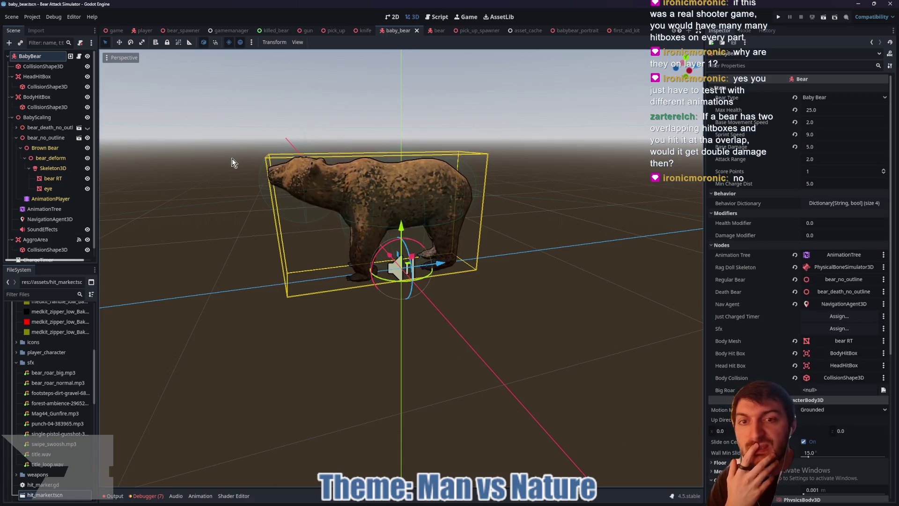
pyautogui.click(39, 139)
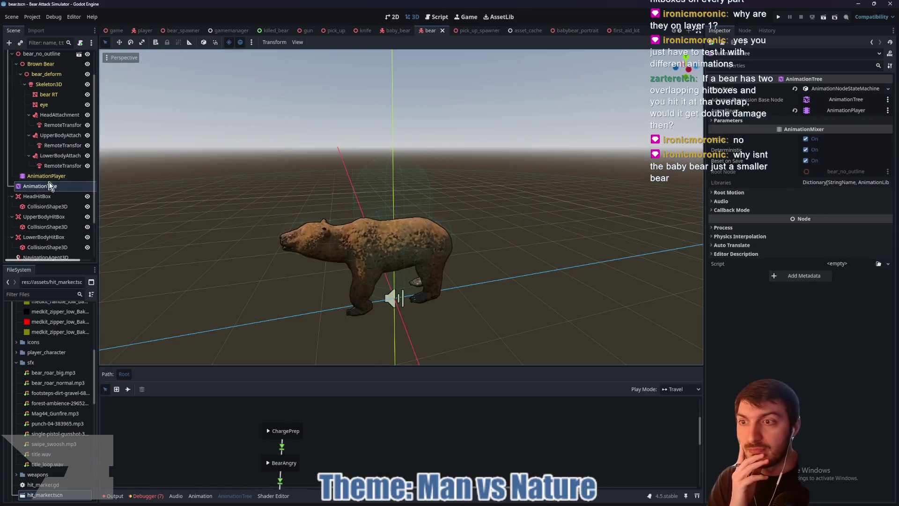
pyautogui.click(47, 109)
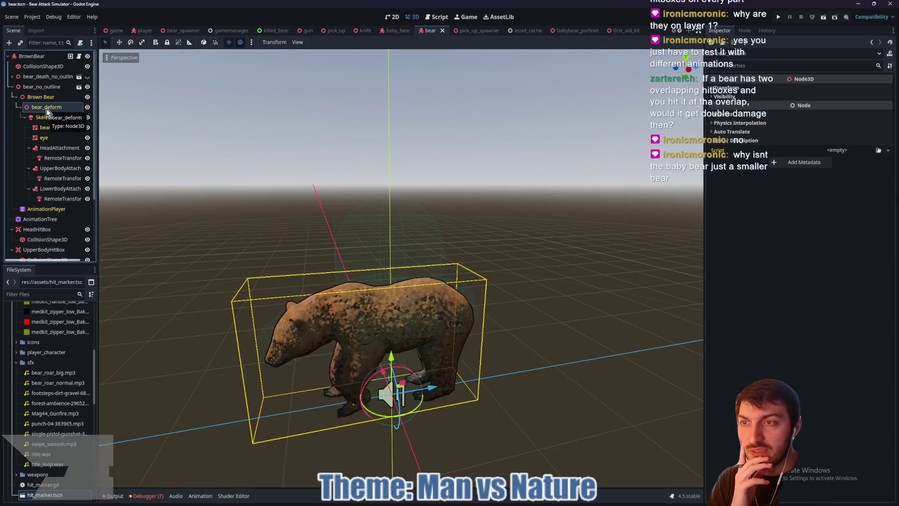
pyautogui.click(35, 97)
pyautogui.click(35, 87)
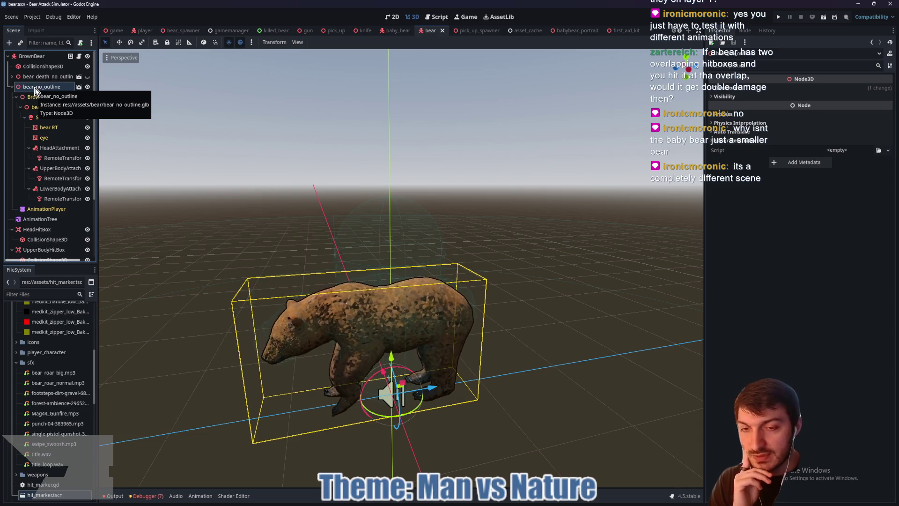
pyautogui.click(396, 31)
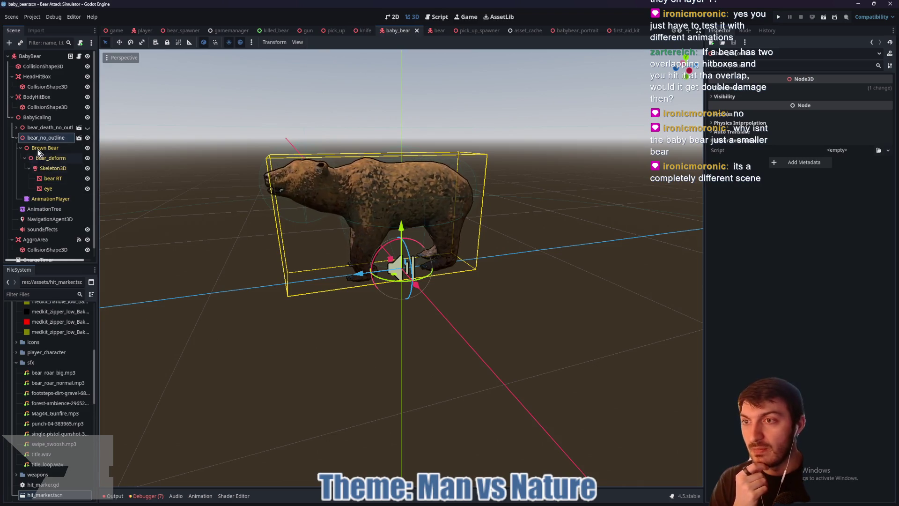
pyautogui.click(37, 120)
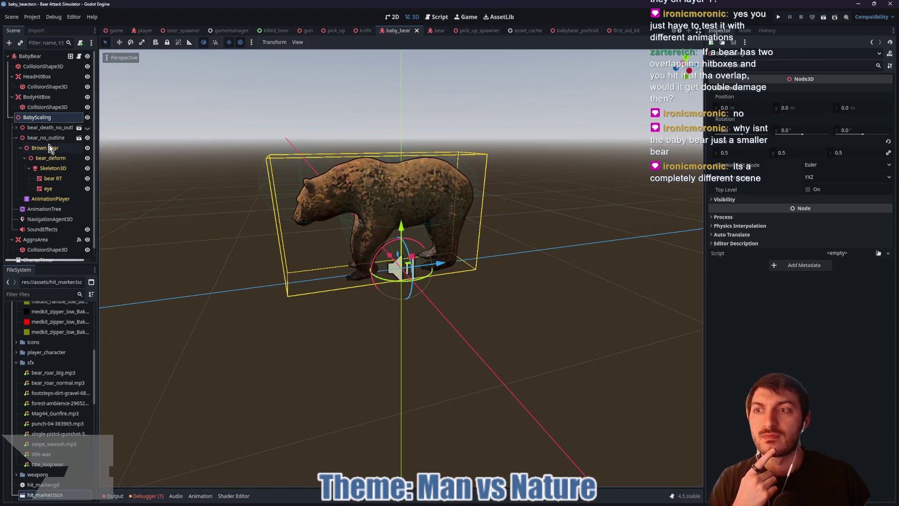
pyautogui.click(434, 31)
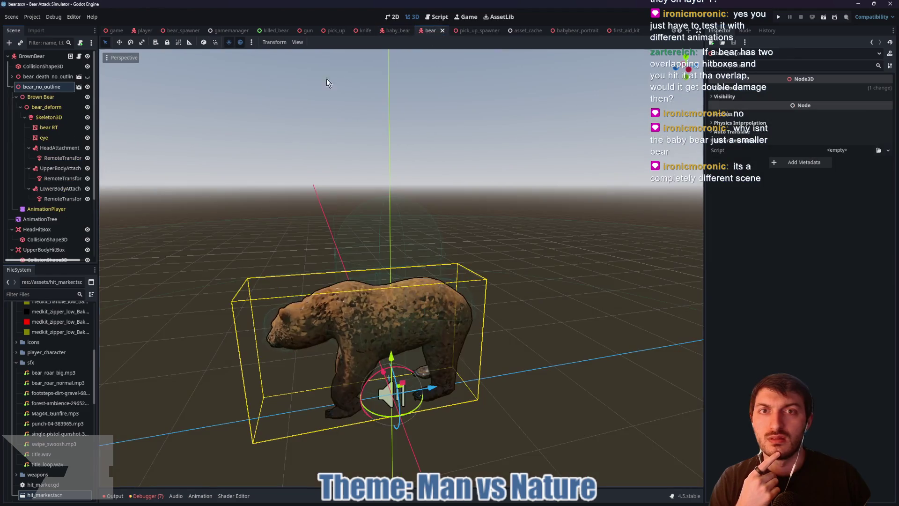
# Step: Copy bear_no_outline from the bear scene and paste it under BabyScaling in baby_bear
pyautogui.rightClick(35, 86)
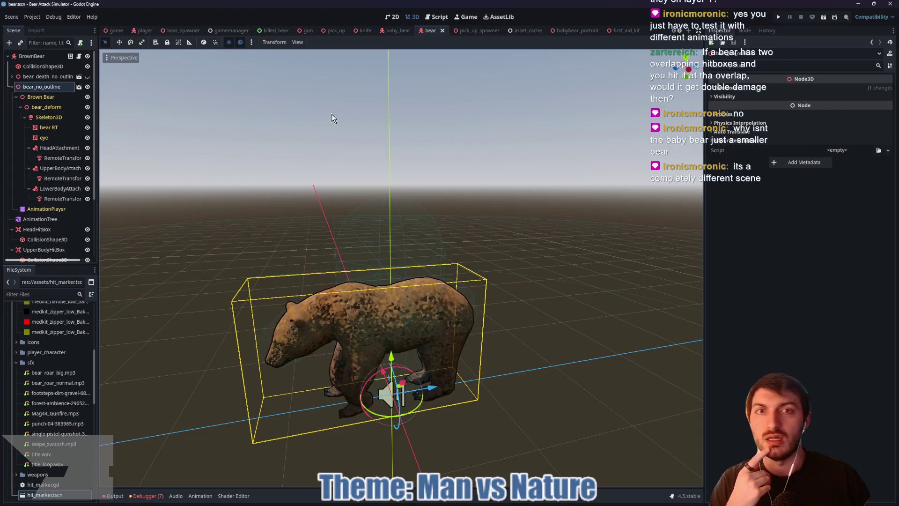
pyautogui.click(397, 30)
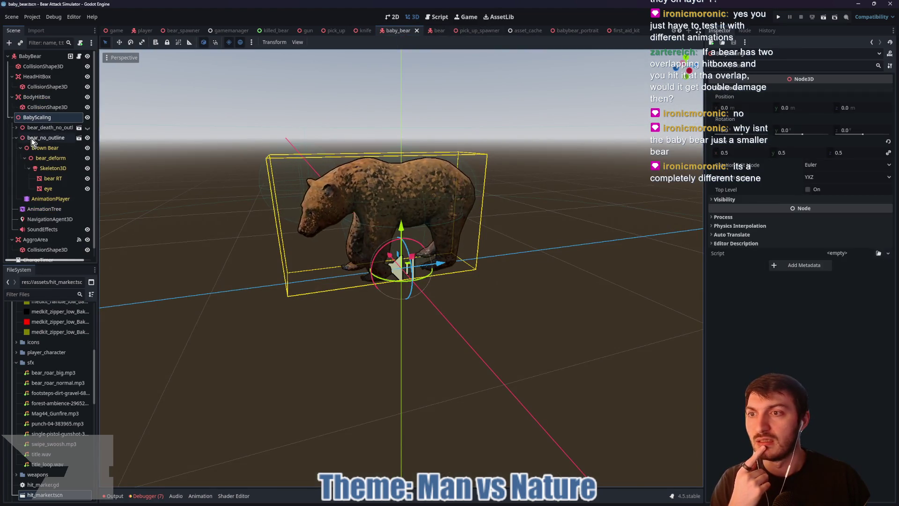
pyautogui.click(32, 138)
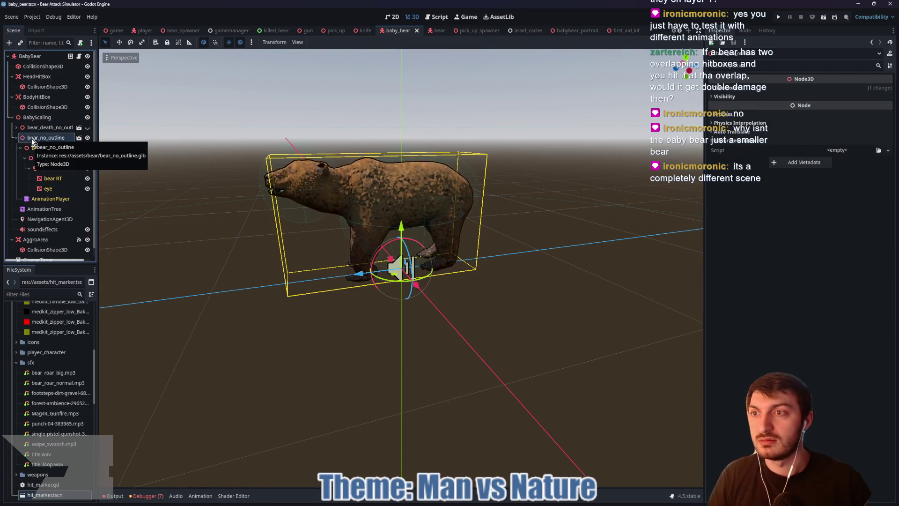
pyautogui.click(16, 137)
pyautogui.click(45, 117)
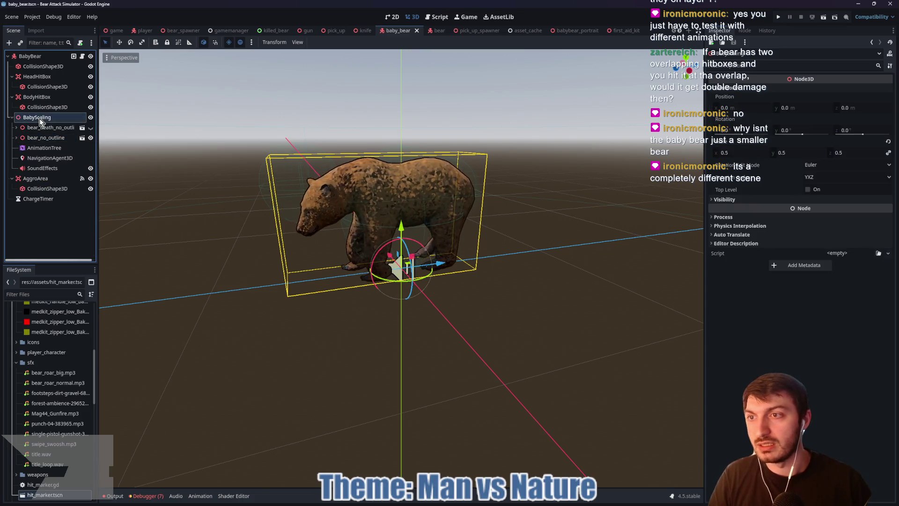
pyautogui.rightClick(41, 118)
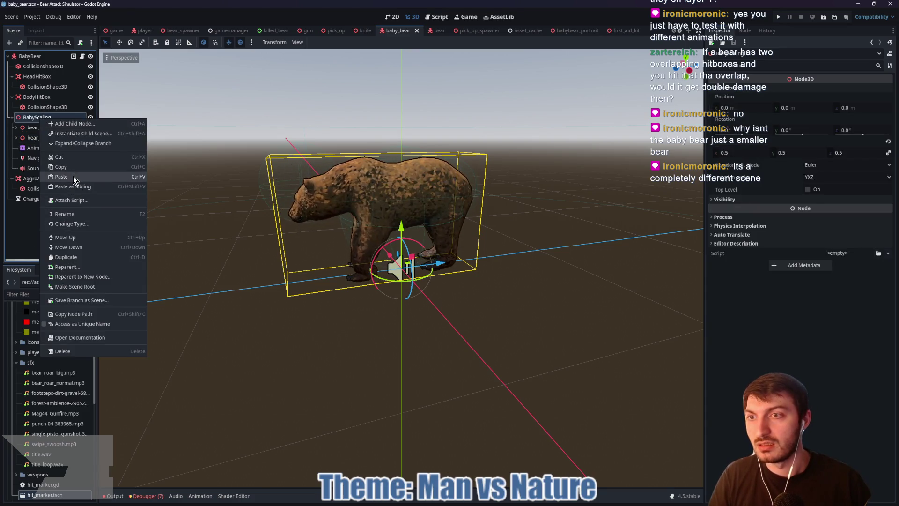
pyautogui.click(73, 177)
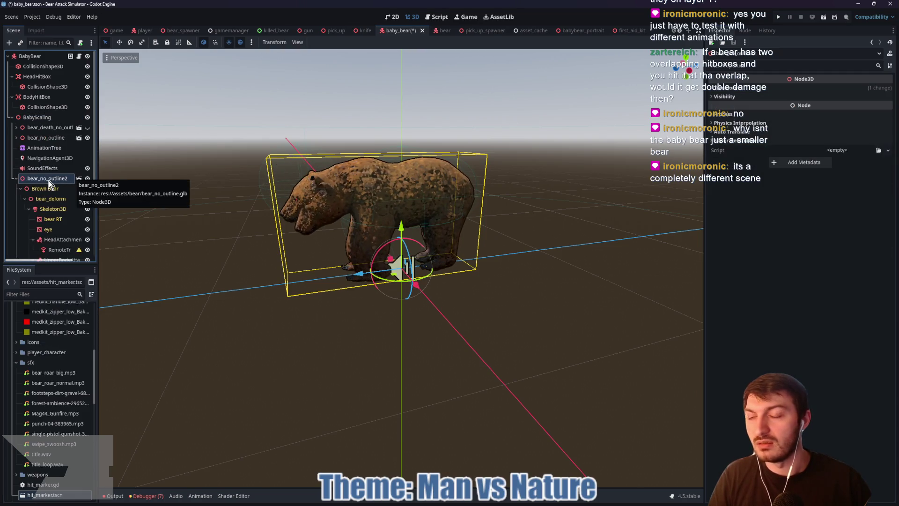
# Step: Delete the old bear_no_outline instance and move bear_no_outline2 into its place
pyautogui.click(50, 138)
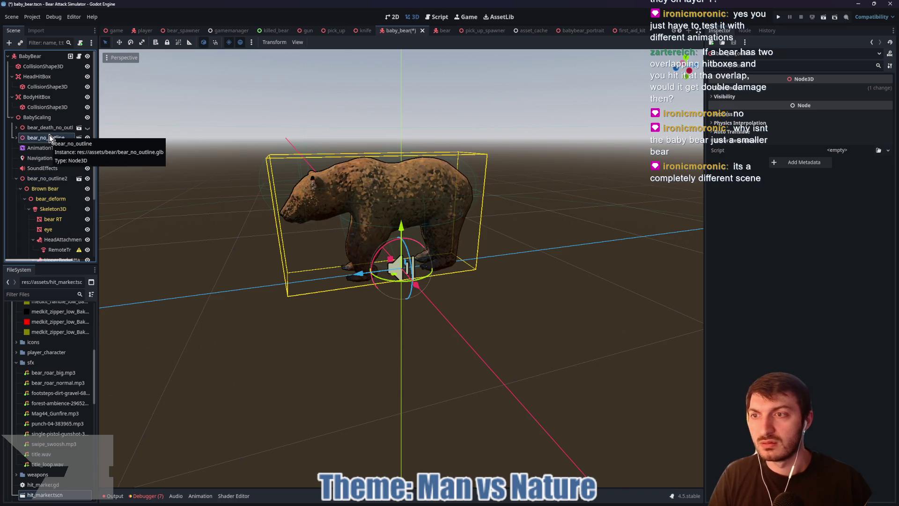
pyautogui.press('Delete')
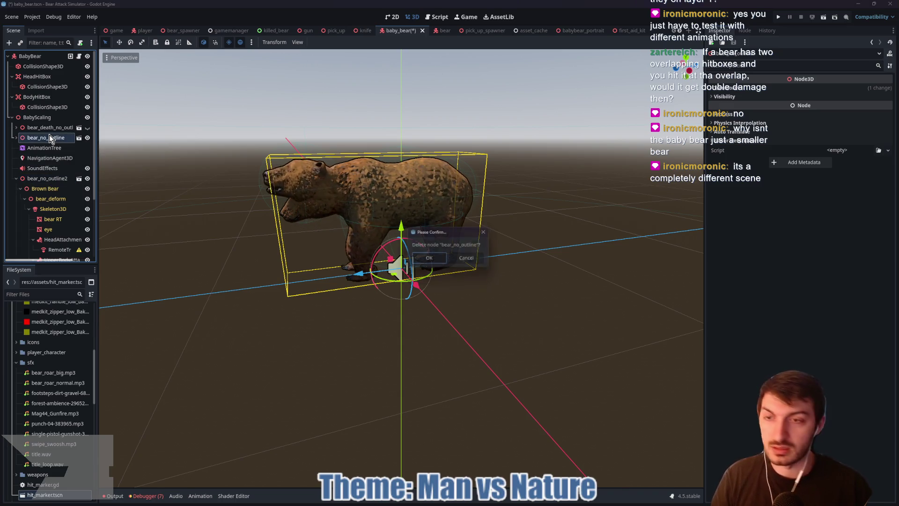
pyautogui.click(429, 259)
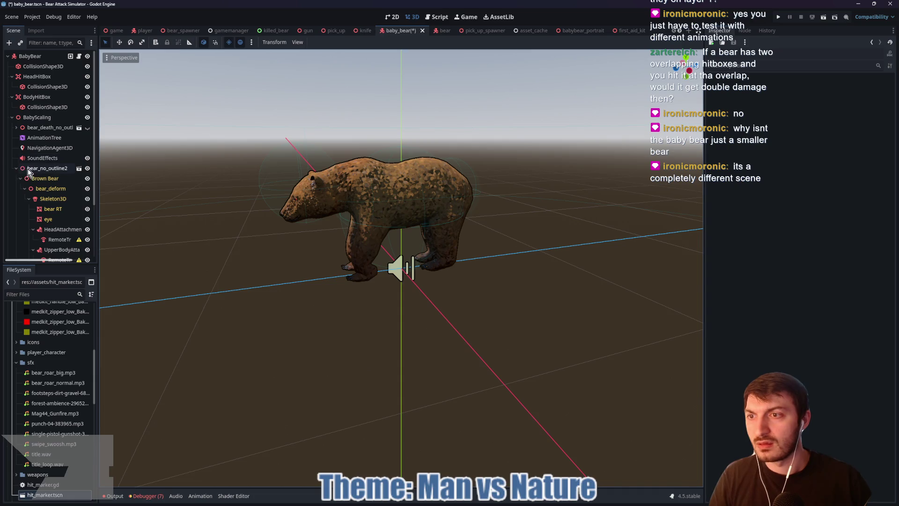
pyautogui.moveTo(27, 169); pyautogui.dragTo(28, 134)
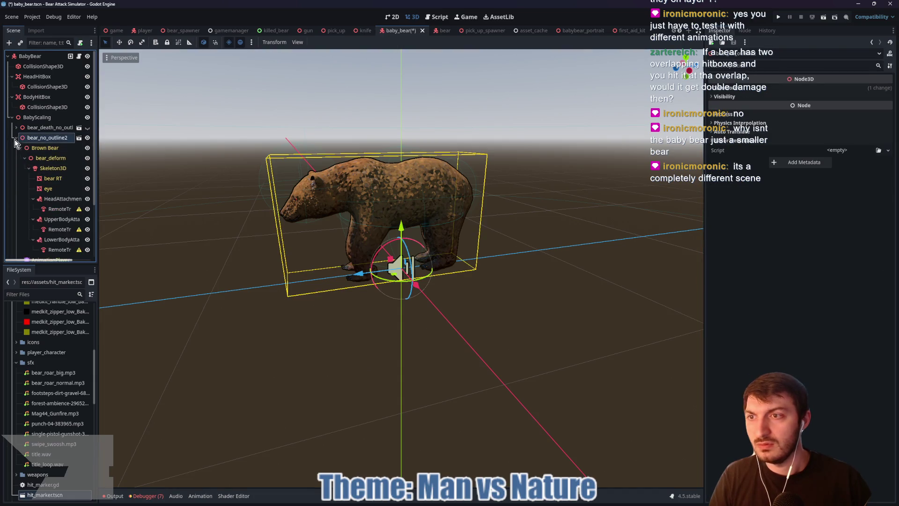
# Step: Check the head RemoteTransform's target and move BabyScaling above the hit box nodes
pyautogui.click(67, 209)
pyautogui.scroll(-3, 60, 201)
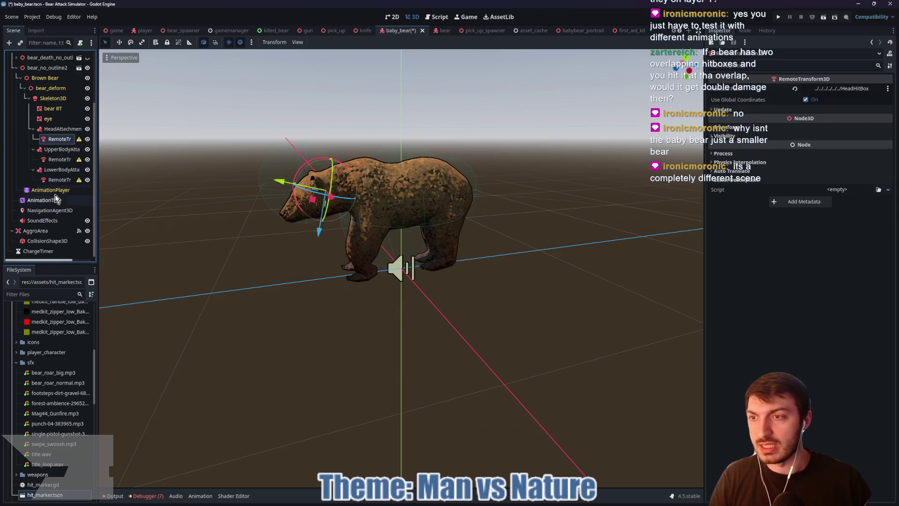
pyautogui.scroll(3, 55, 194)
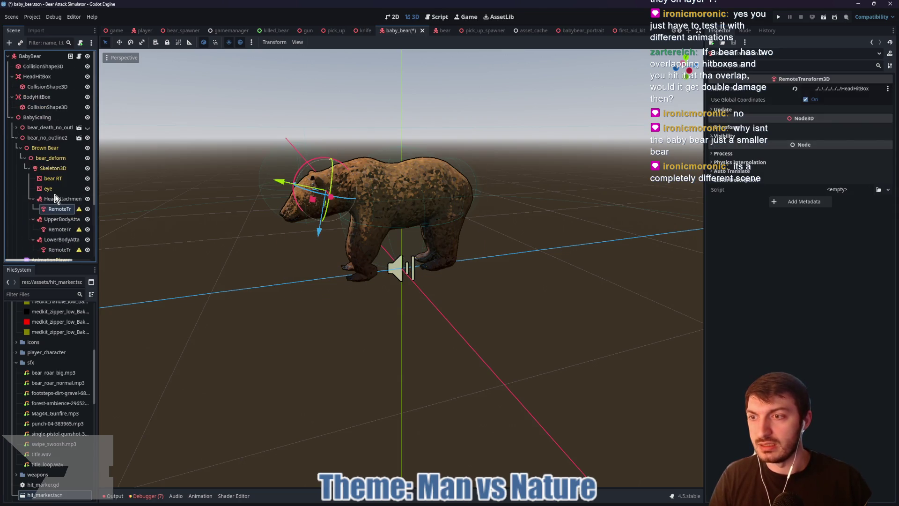
pyautogui.click(11, 117)
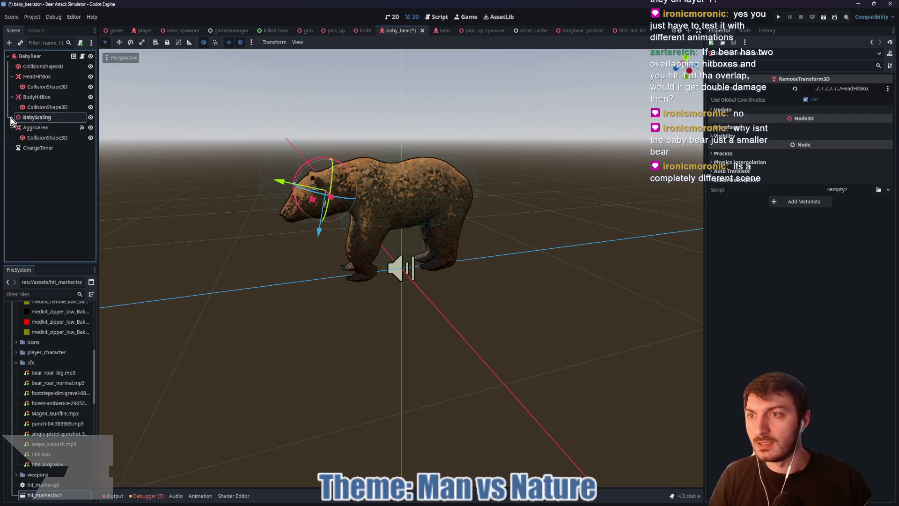
pyautogui.click(12, 118)
pyautogui.moveTo(25, 121); pyautogui.dragTo(33, 71)
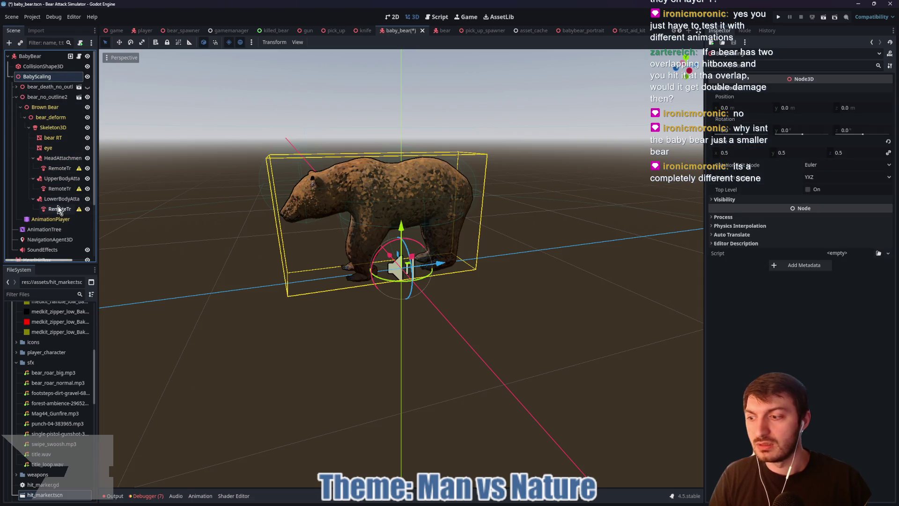
pyautogui.scroll(-2, 62, 173)
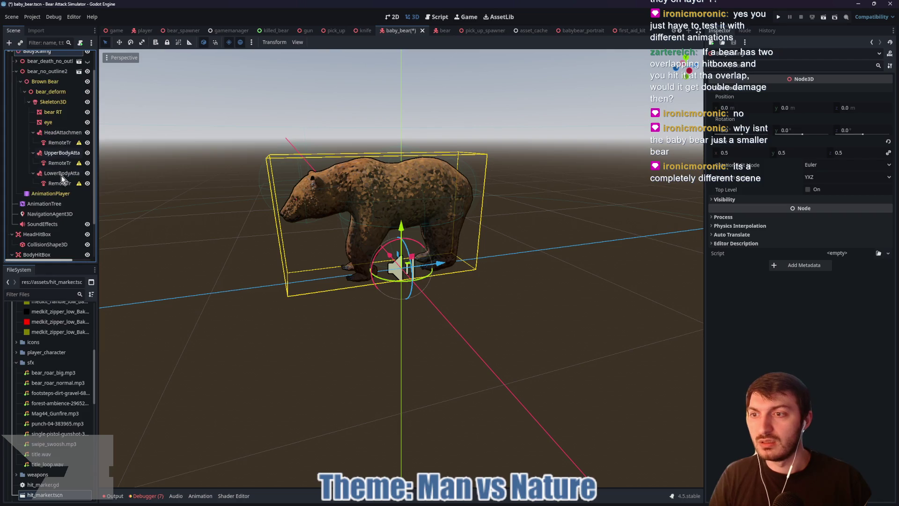
pyautogui.click(51, 203)
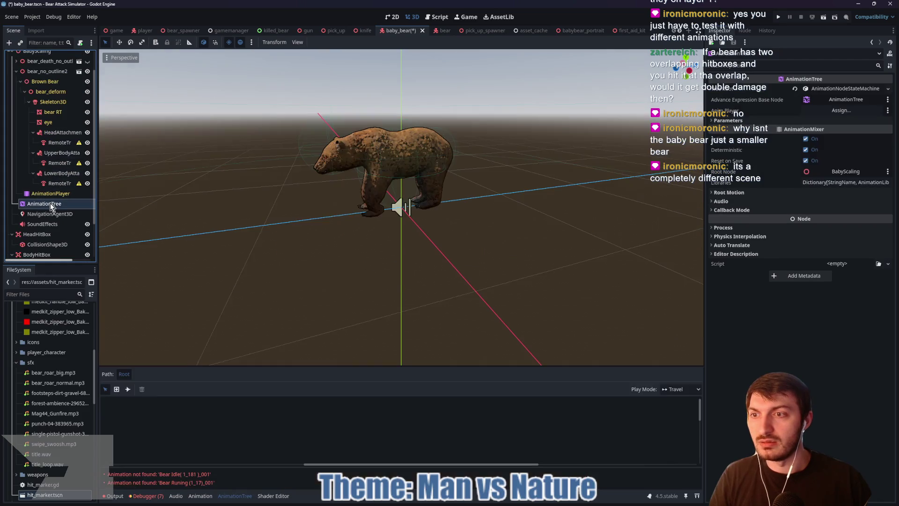
# Step: Assign AnimationPlayer as the AnimationTree's animation player
pyautogui.click(841, 110)
pyautogui.click(435, 194)
pyautogui.click(426, 366)
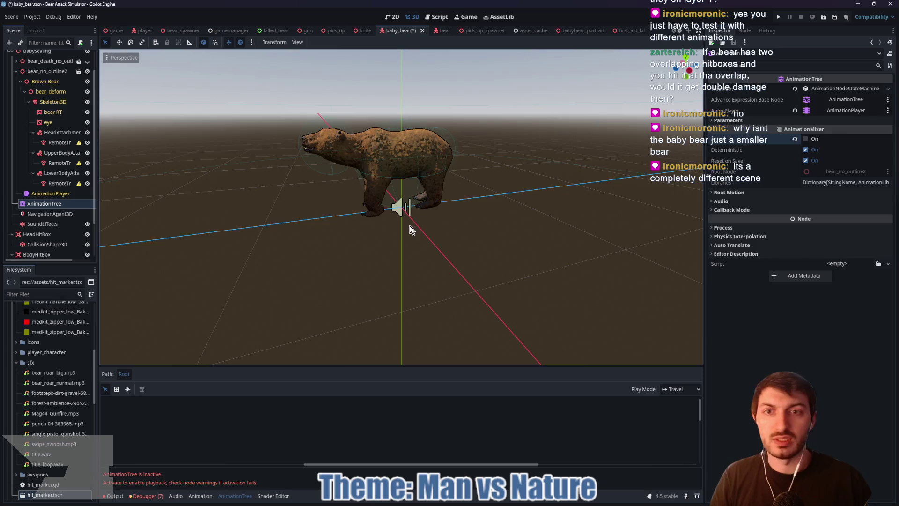
pyautogui.click(55, 193)
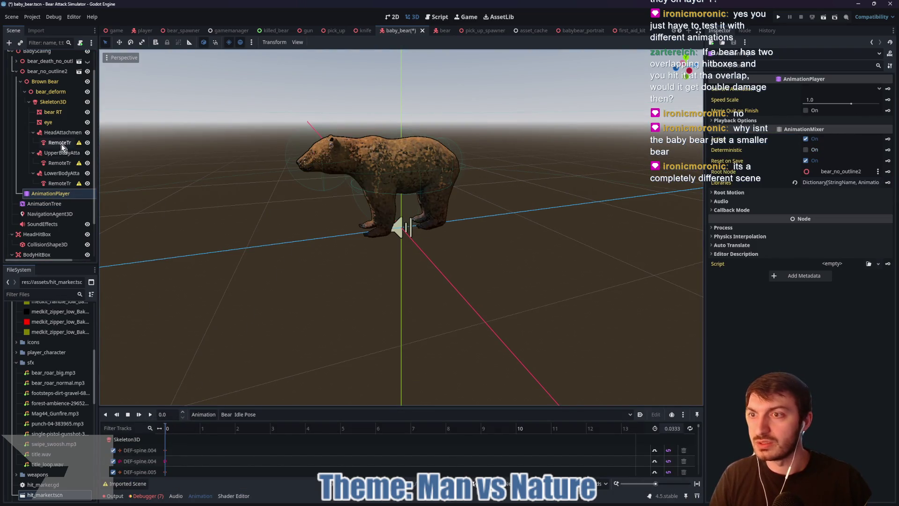
# Step: Reset HeadHitBox's collision shape position to the origin and replace its sphere with a CapsuleShape3D
pyautogui.scroll(-2, 62, 143)
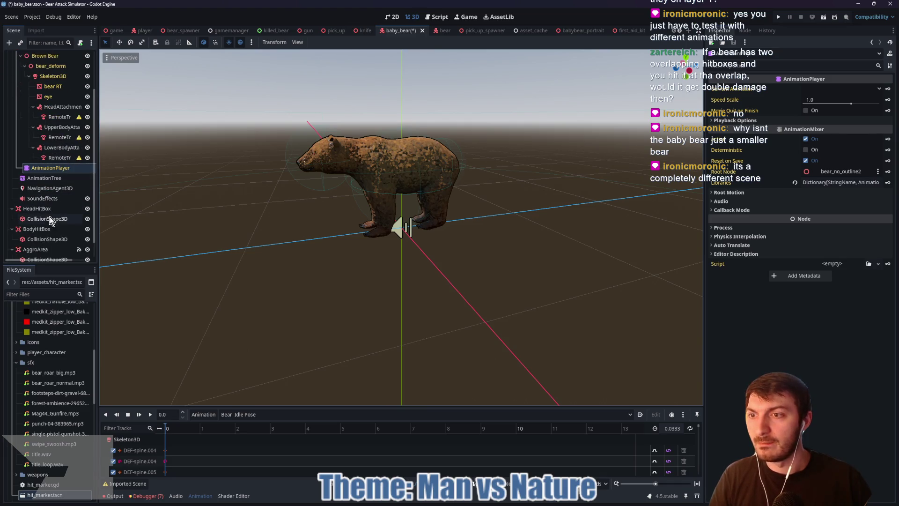
pyautogui.click(40, 211)
pyautogui.click(47, 218)
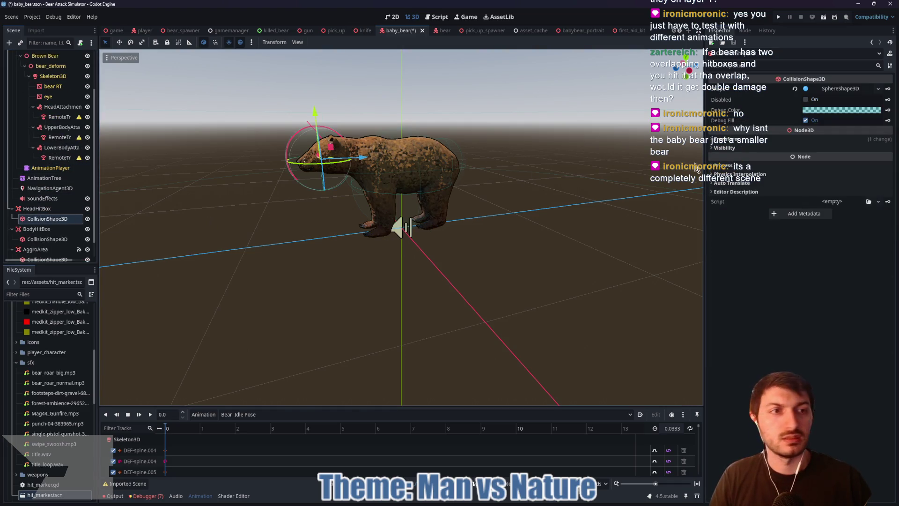
pyautogui.click(761, 136)
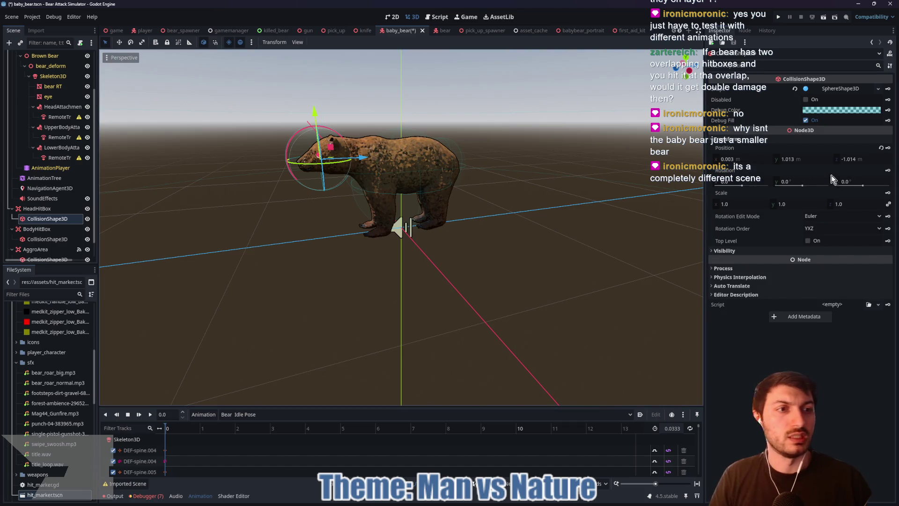
pyautogui.click(880, 149)
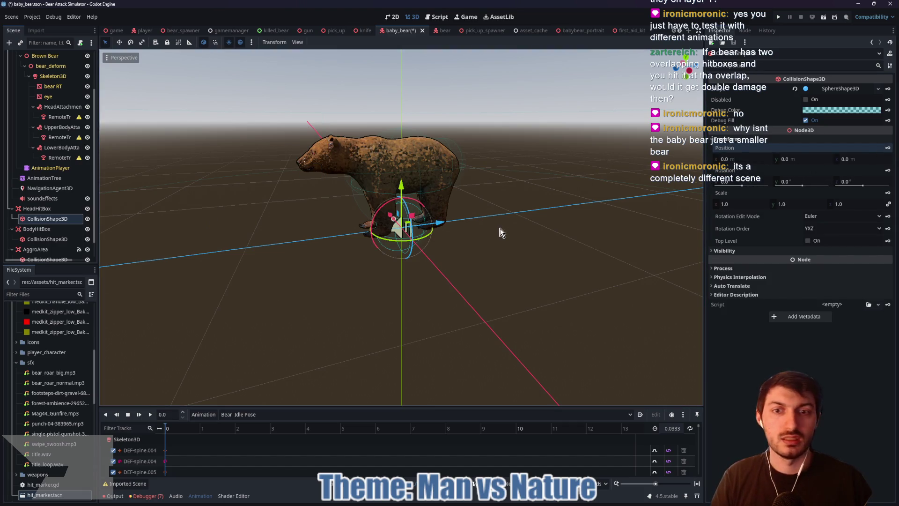
pyautogui.click(794, 89)
pyautogui.click(825, 88)
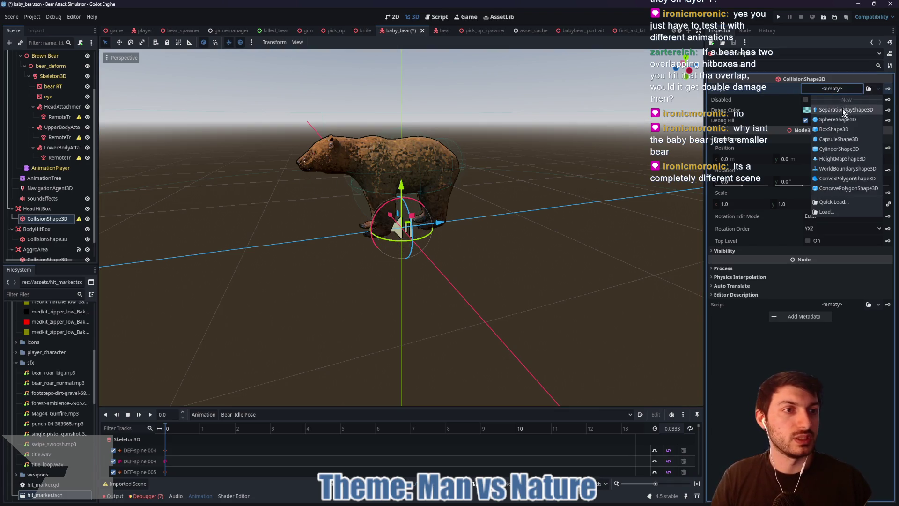
pyautogui.click(848, 139)
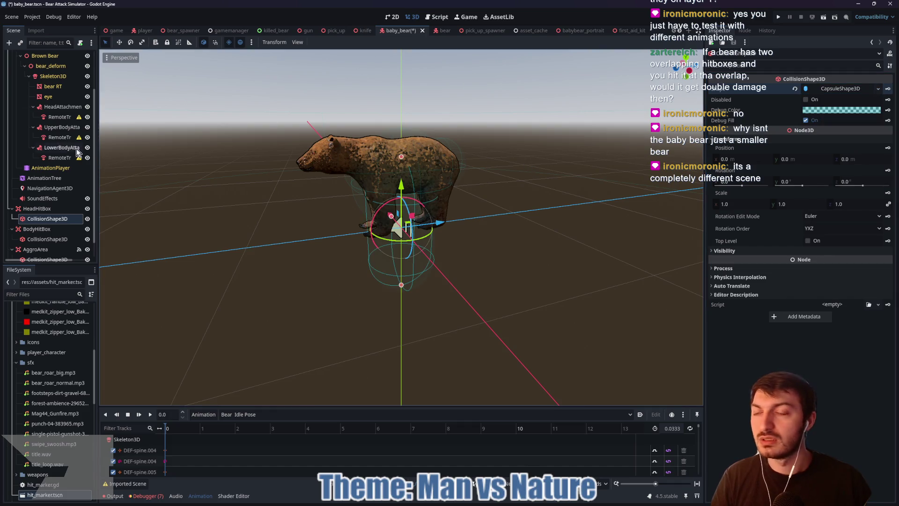
# Step: Retarget the head attachment's RemoteTransform3D to HeadHitBox
pyautogui.click(52, 116)
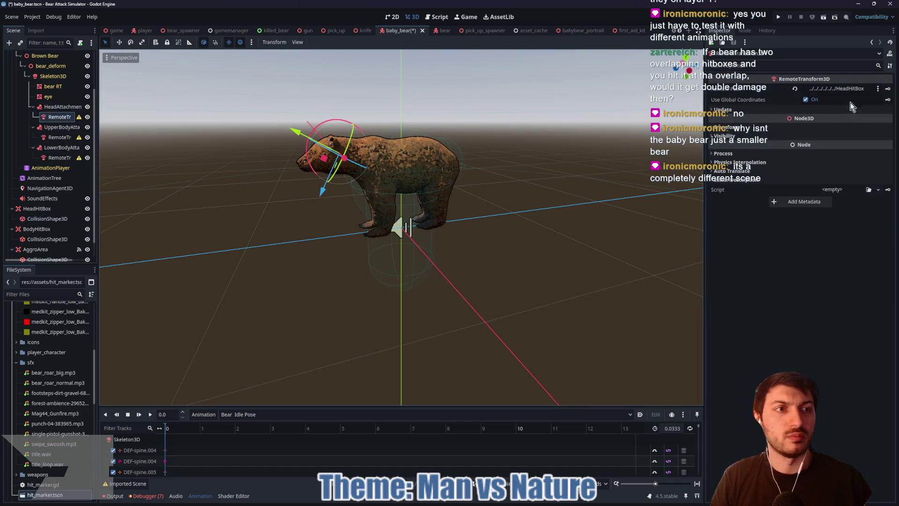
pyautogui.click(790, 90)
pyautogui.click(836, 88)
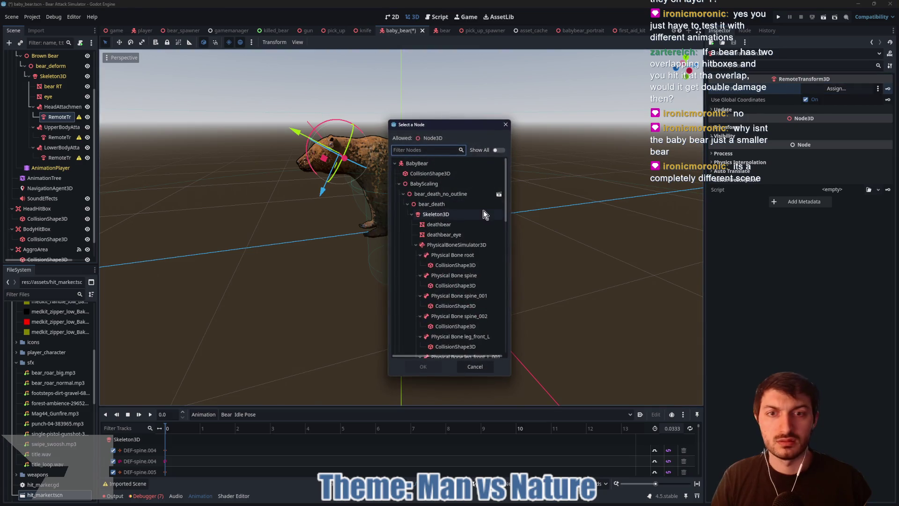
pyautogui.click(400, 183)
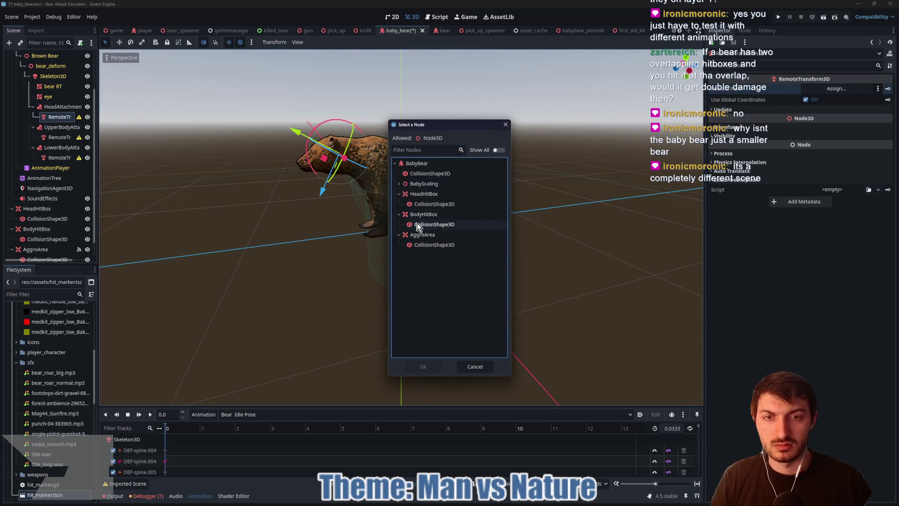
pyautogui.click(423, 196)
pyautogui.click(423, 366)
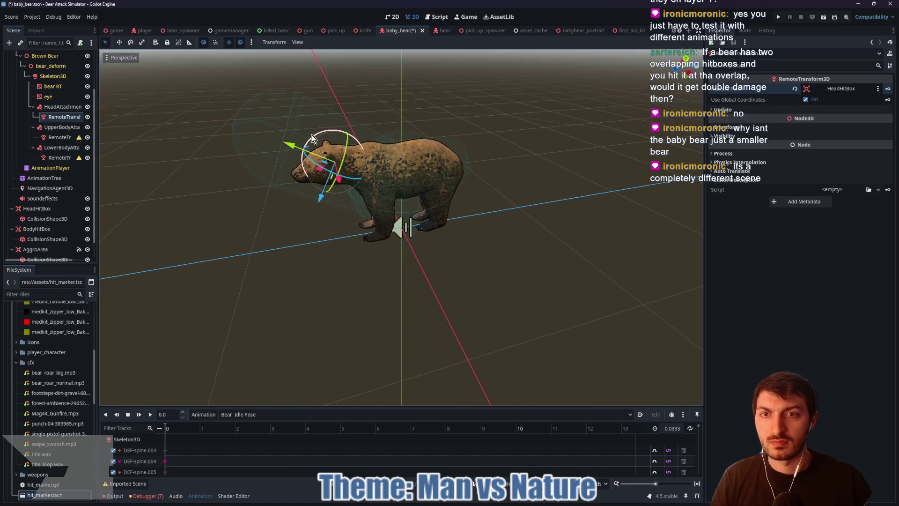
# Step: Rotate, shorten and narrow the head capsule so it fits the bear's head
pyautogui.click(48, 218)
pyautogui.moveTo(320, 133)
pyautogui.mouseDown()
pyautogui.moveTo(252, 167)
pyautogui.moveTo(268, 188)
pyautogui.moveTo(239, 175)
pyautogui.moveTo(314, 175)
pyautogui.mouseUp()
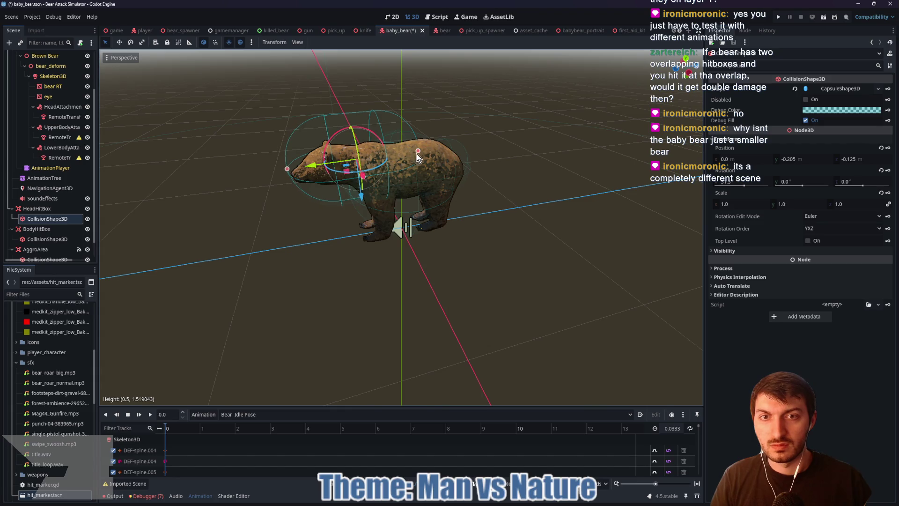
pyautogui.moveTo(417, 154)
pyautogui.mouseDown()
pyautogui.moveTo(350, 164)
pyautogui.moveTo(374, 206)
pyautogui.moveTo(419, 218)
pyautogui.moveTo(529, 186)
pyautogui.mouseUp()
pyautogui.scroll(3, 345, 193)
pyautogui.moveTo(515, 122); pyautogui.dragTo(478, 125)
pyautogui.moveTo(531, 150)
pyautogui.mouseDown()
pyautogui.moveTo(535, 159)
pyautogui.moveTo(514, 153)
pyautogui.moveTo(433, 170)
pyautogui.mouseUp()
pyautogui.moveTo(445, 166)
pyautogui.mouseDown()
pyautogui.moveTo(304, 216)
pyautogui.moveTo(209, 231)
pyautogui.mouseUp()
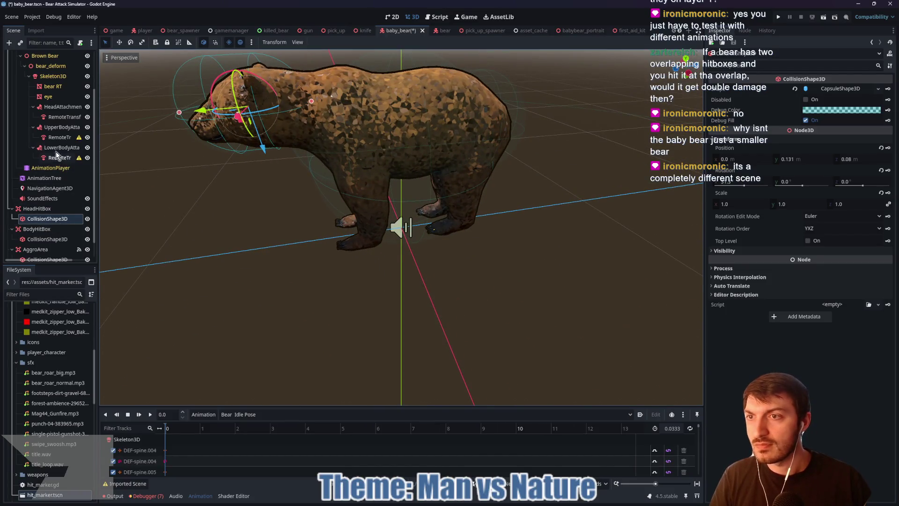
pyautogui.click(29, 229)
# Step: Rename BodyHitBox to UpperBodyHitBox
pyautogui.write('Upper')
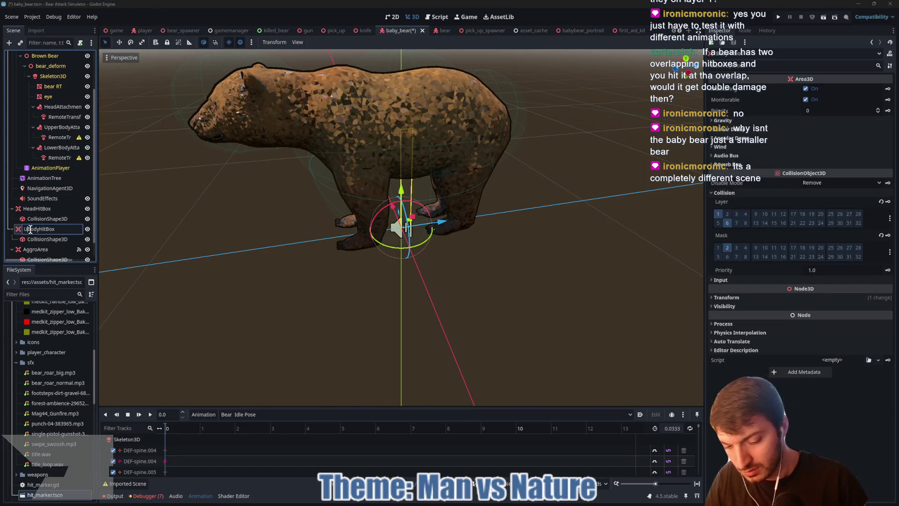
pyautogui.press('Return')
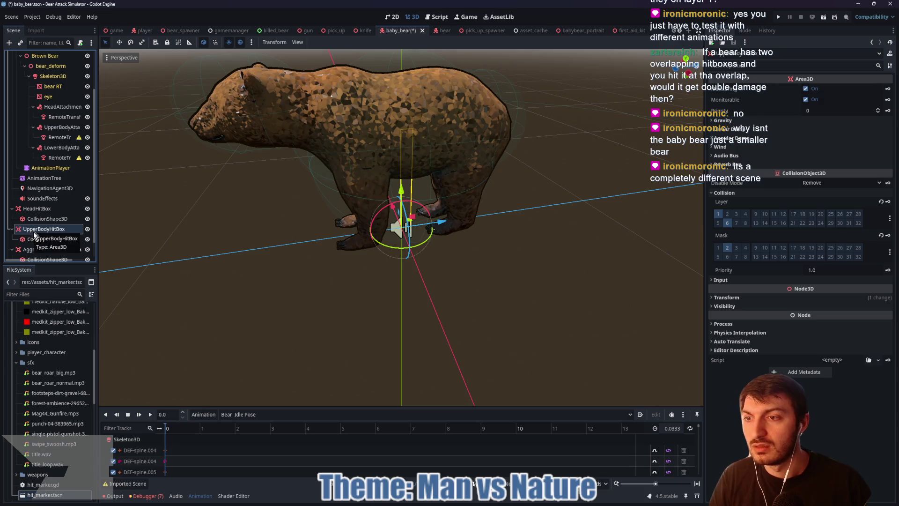
pyautogui.scroll(3, 58, 178)
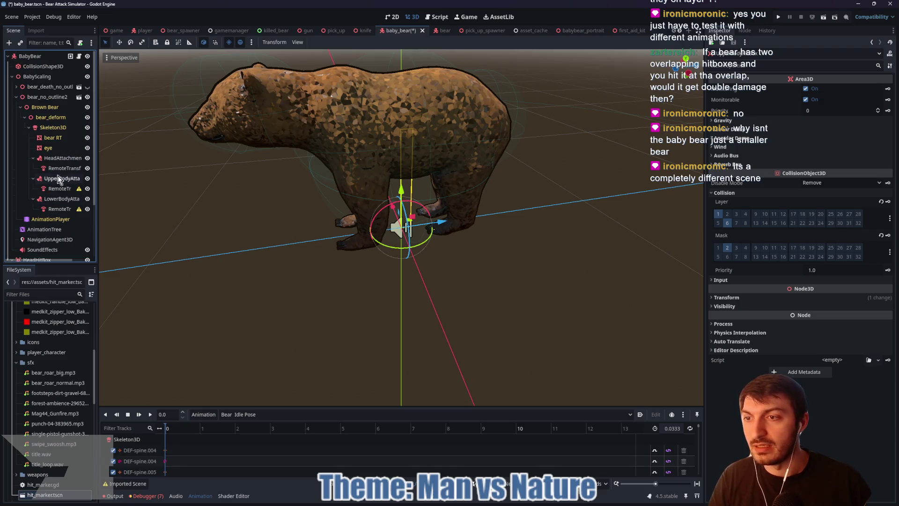
# Step: Add an Area3D named LowerBodyHitBox under the BabyBear root node
pyautogui.click(47, 57)
pyautogui.hotkey('ctrl', 'a')
pyautogui.write('a')
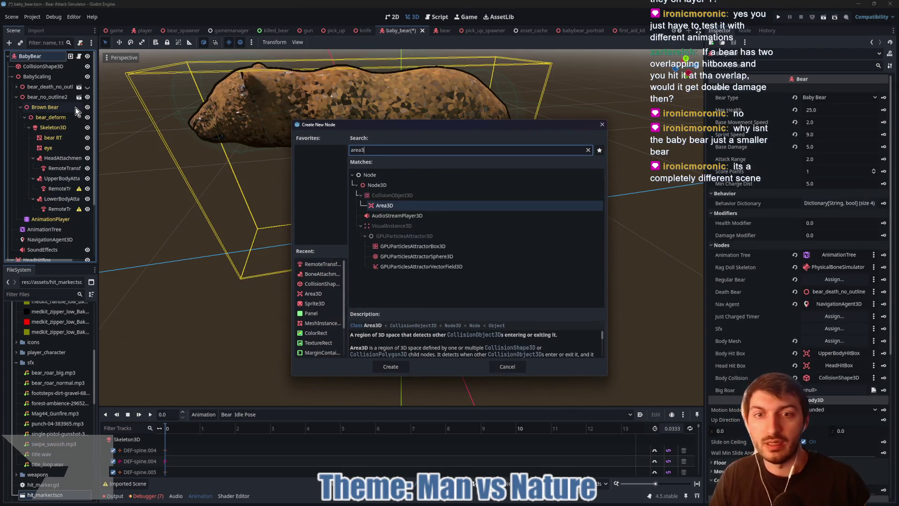
pyautogui.press('Return')
pyautogui.doubleClick(38, 253)
pyautogui.write('LowerBodyHitBox')
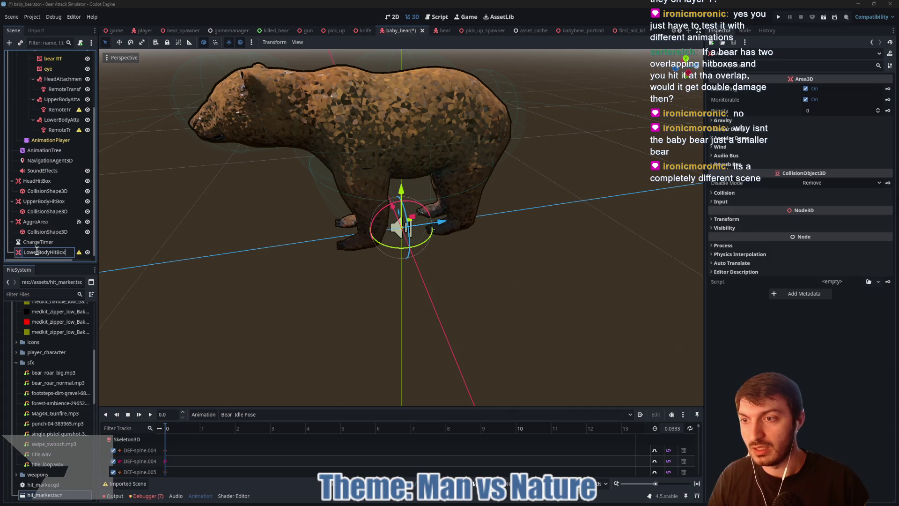
pyautogui.press('Return')
# Step: Give LowerBodyHitBox a CollisionShape3D child with a CapsuleShape3D
pyautogui.hotkey('ctrl', 'a')
pyautogui.write('col')
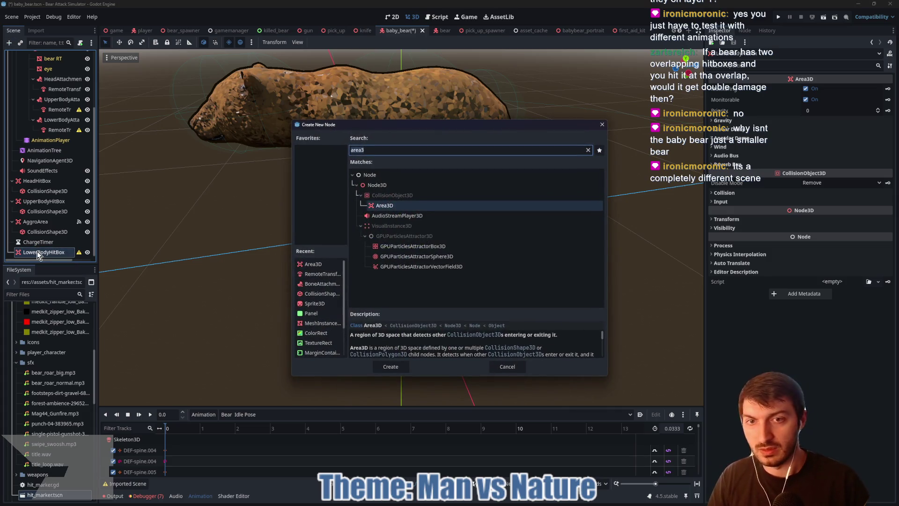
pyautogui.write('lision')
pyautogui.press('Return')
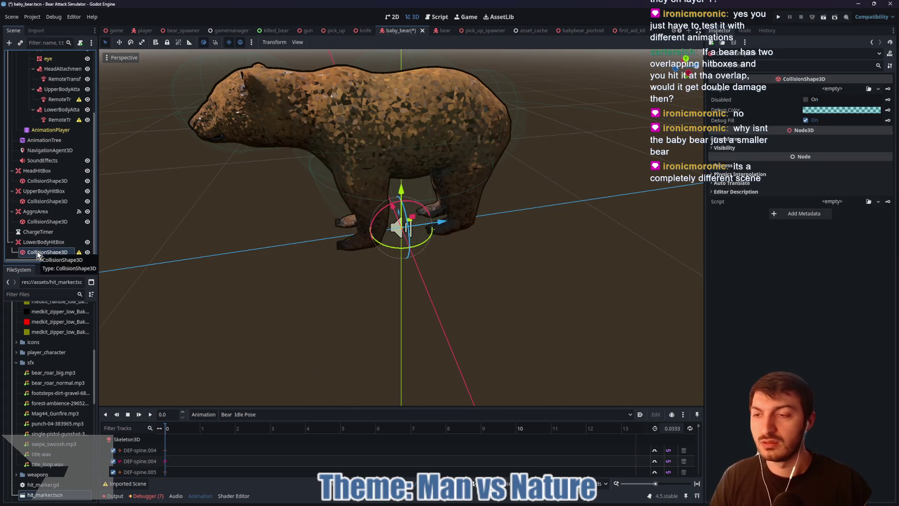
pyautogui.click(829, 90)
pyautogui.click(855, 138)
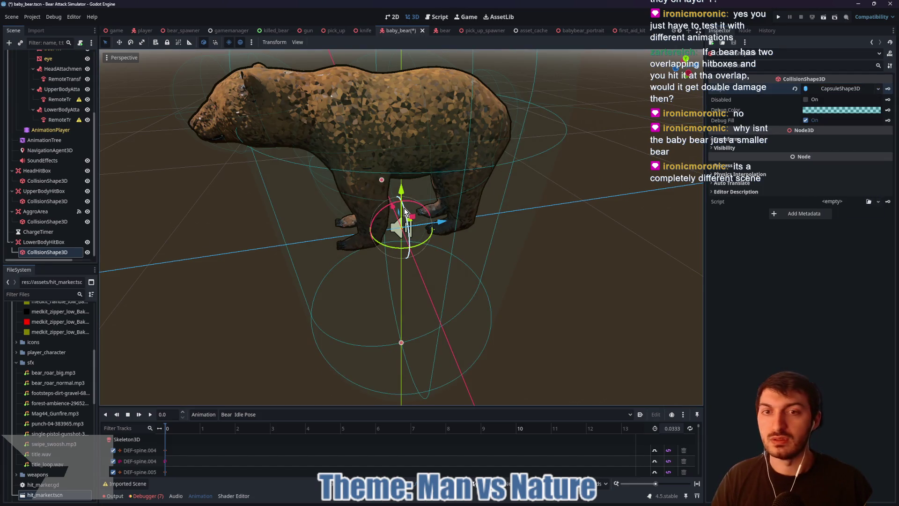
pyautogui.moveTo(183, 240); pyautogui.dragTo(121, 237)
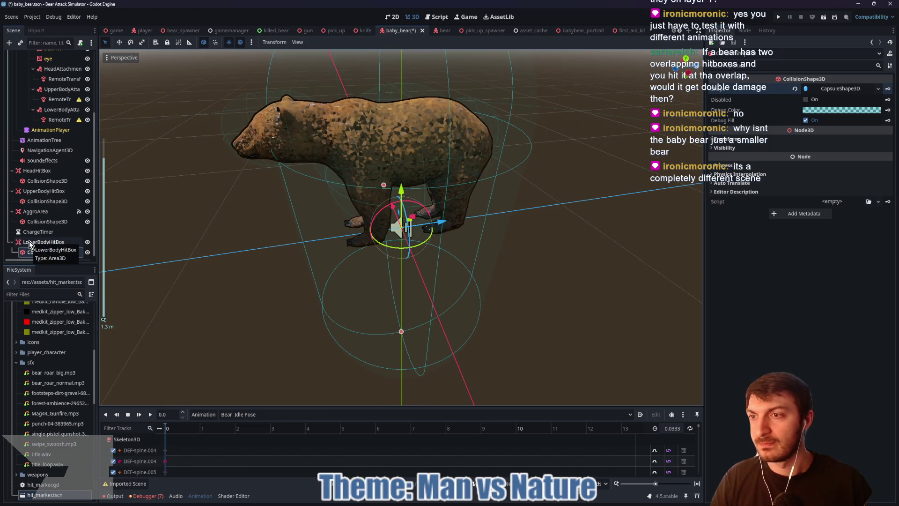
pyautogui.hotkey('ctrl', 'F3')
# Step: Add 'lower_body_hit_box.monitorable = false' after line 200 in die() and save
pyautogui.click(512, 224)
pyautogui.press('Return')
pyautogui.write('lower')
pyautogui.press('Return')
pyautogui.write('.mo')
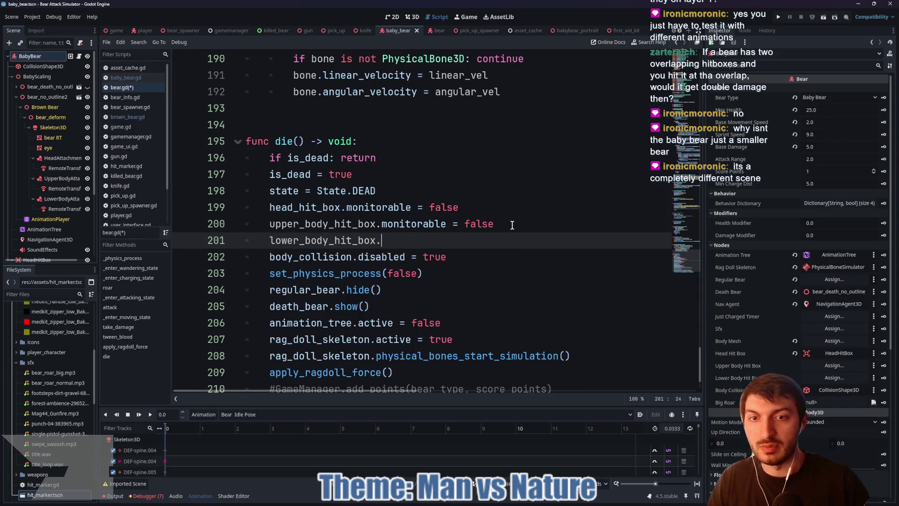
pyautogui.press('Return')
pyautogui.write('= fa')
pyautogui.press('Return')
pyautogui.hotkey('ctrl', 's')
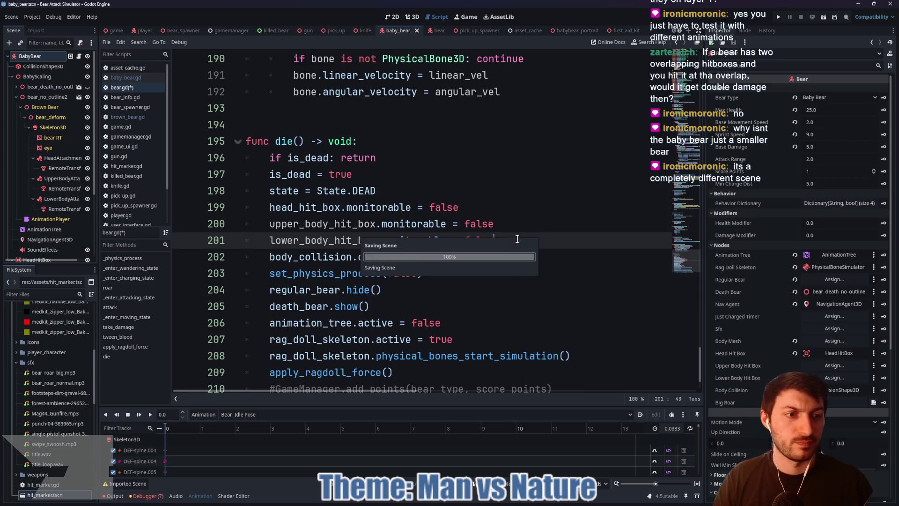
# Step: Assign UpperBodyHitBox and LowerBodyHitBox to the Upper and Lower Body Hit Box properties
pyautogui.click(820, 366)
pyautogui.click(431, 194)
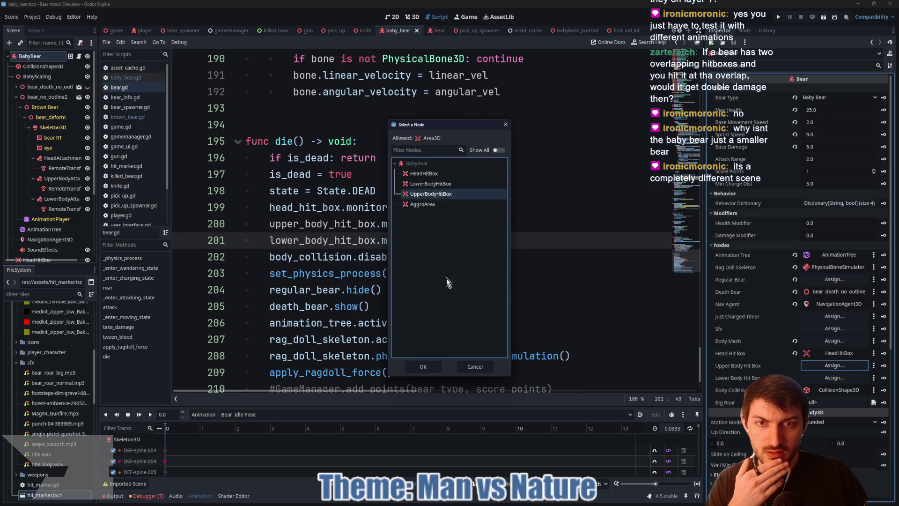
pyautogui.click(426, 367)
pyautogui.click(825, 377)
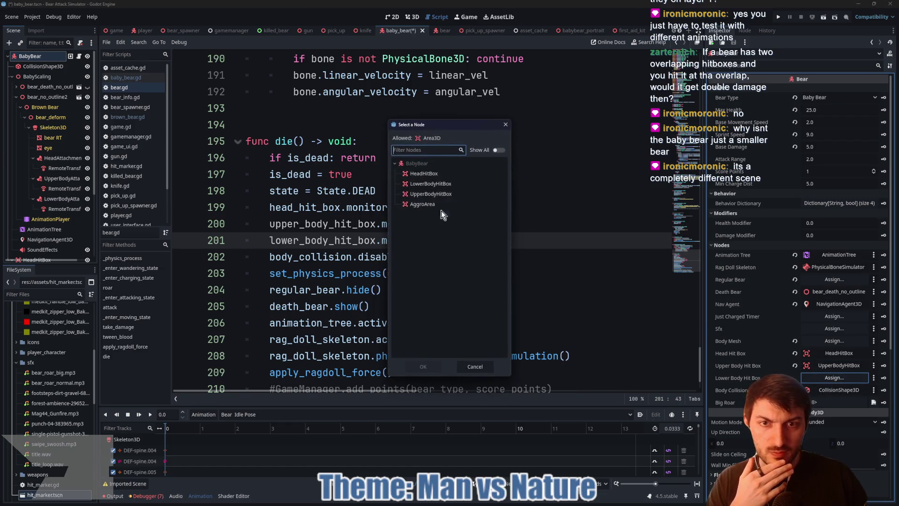
pyautogui.click(431, 183)
pyautogui.click(424, 367)
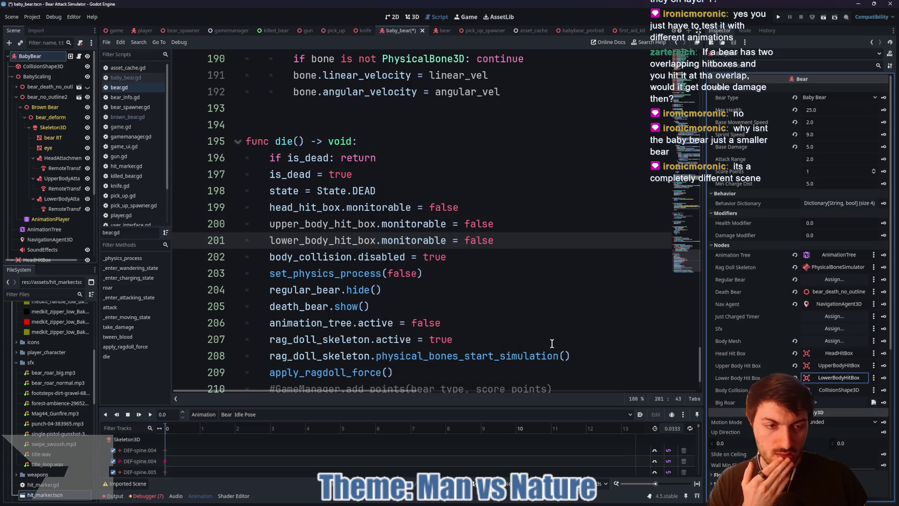
# Step: Set Body Mesh to bear RT and Regular Bear to bear_no_outline2
pyautogui.click(825, 341)
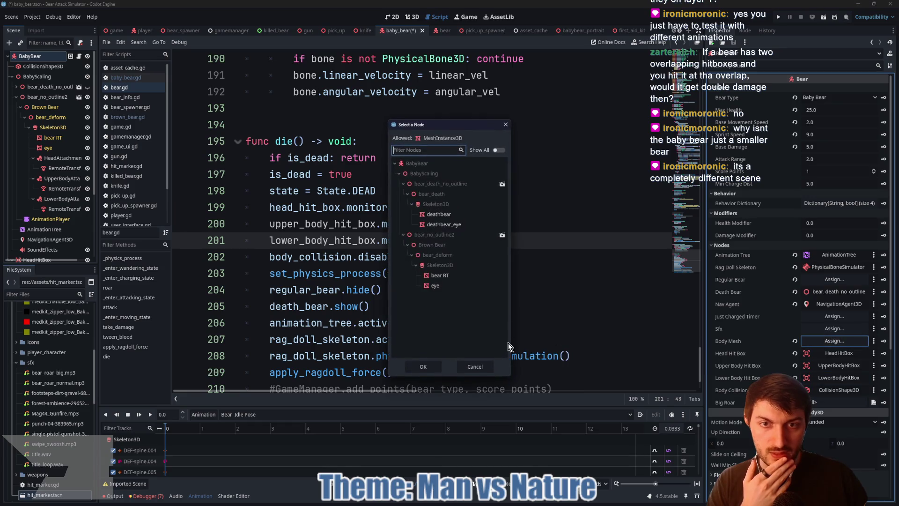
pyautogui.click(439, 275)
pyautogui.click(422, 366)
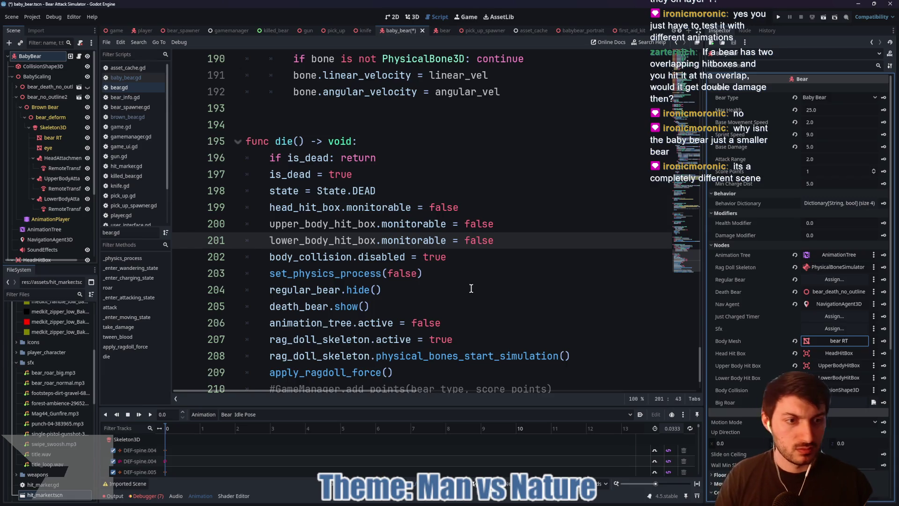
pyautogui.click(817, 280)
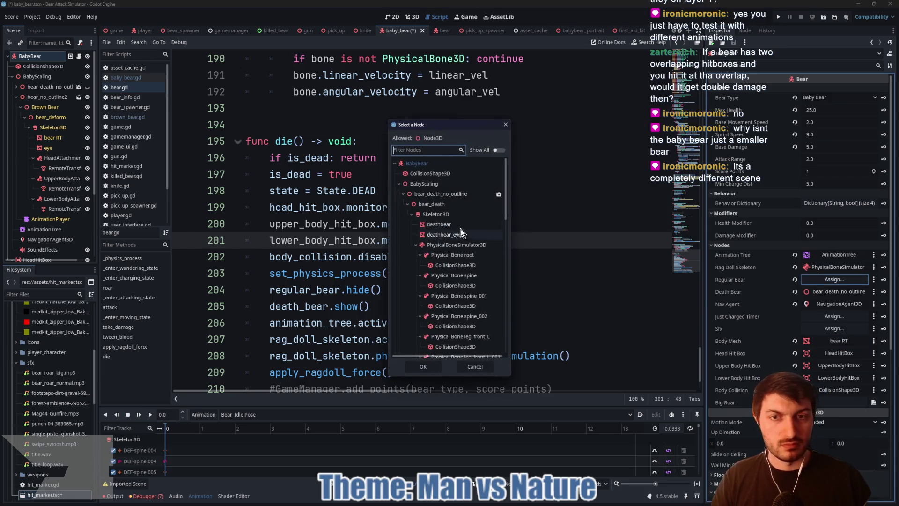
pyautogui.click(403, 193)
pyautogui.click(421, 204)
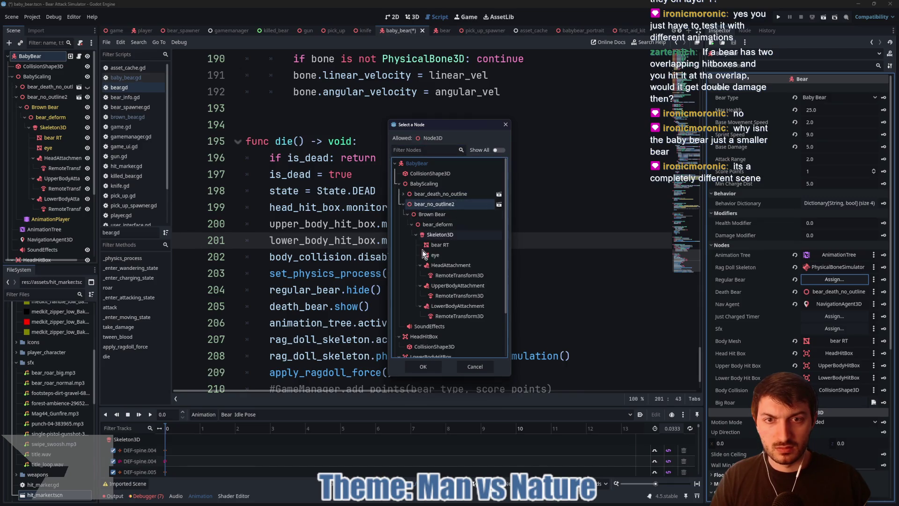
pyautogui.click(424, 367)
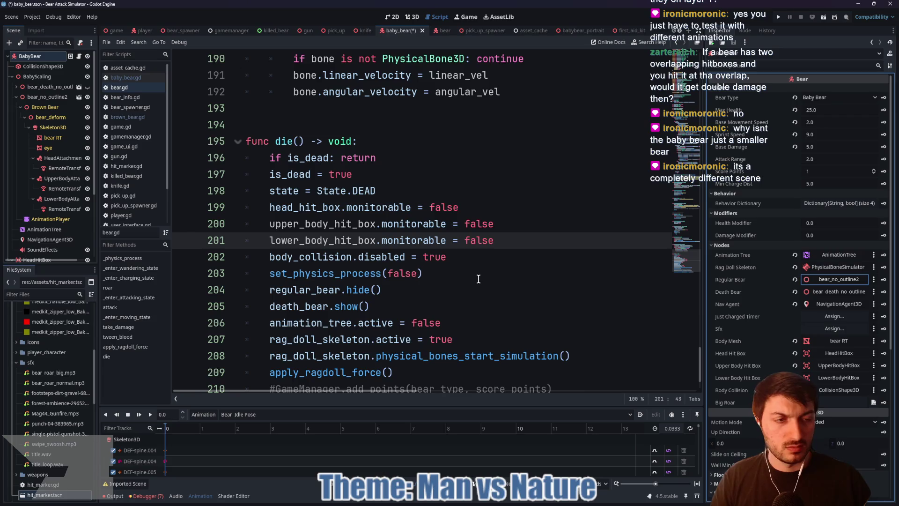
# Step: Save the baby bear scene
pyautogui.click(477, 279)
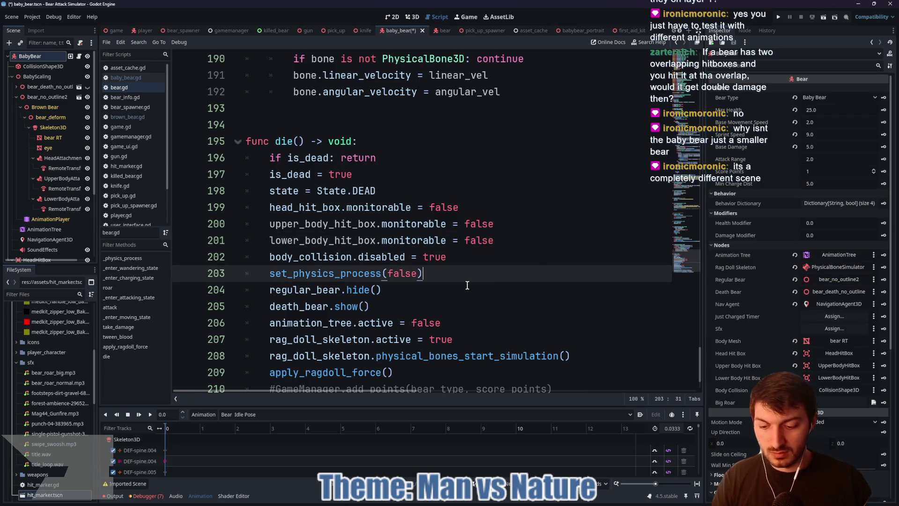
pyautogui.hotkey('ctrl', 's')
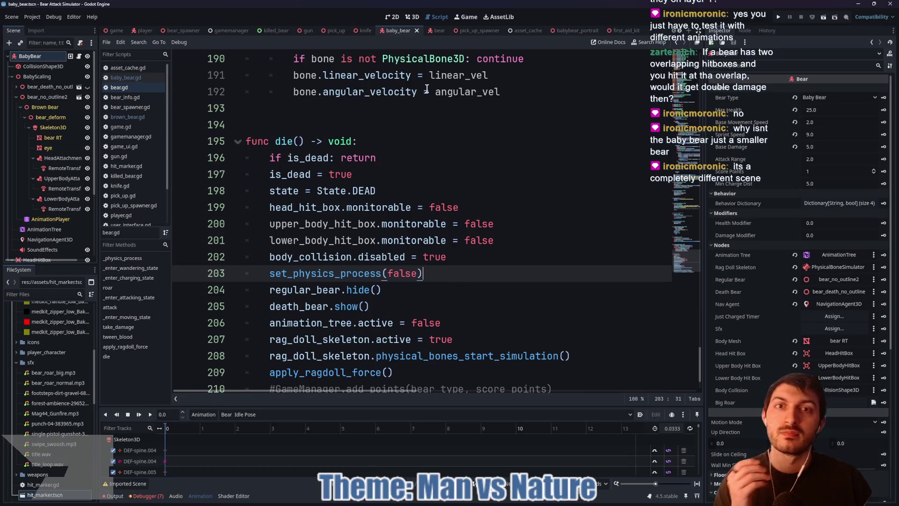
pyautogui.click(434, 32)
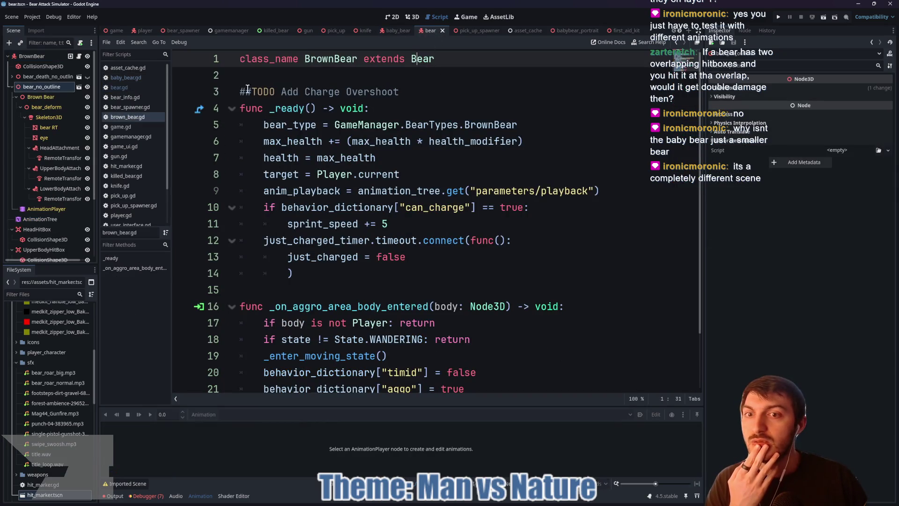
# Step: Run the main game scene with F5 and stop it with F8
pyautogui.click(117, 31)
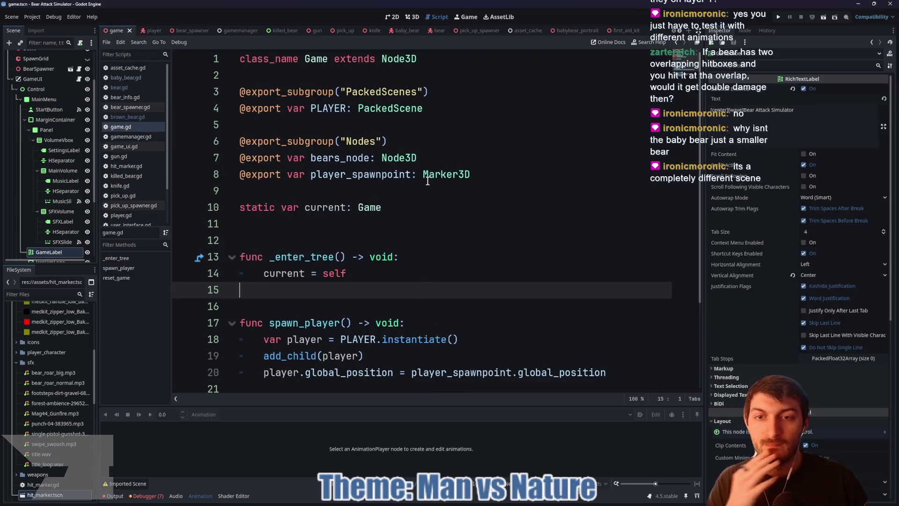
pyautogui.press('F5')
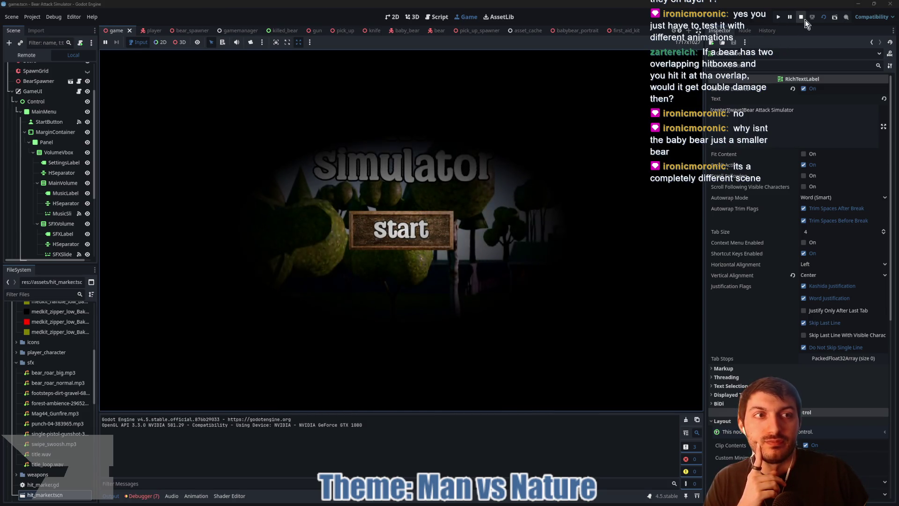
pyautogui.press('F8')
# Step: Re-save the baby bear scene with its AnimationTree selected
pyautogui.click(402, 31)
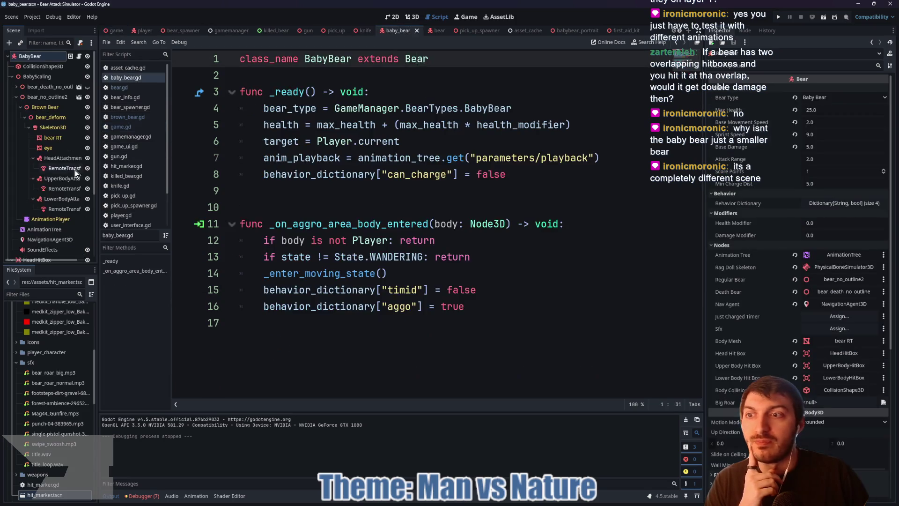
pyautogui.click(56, 229)
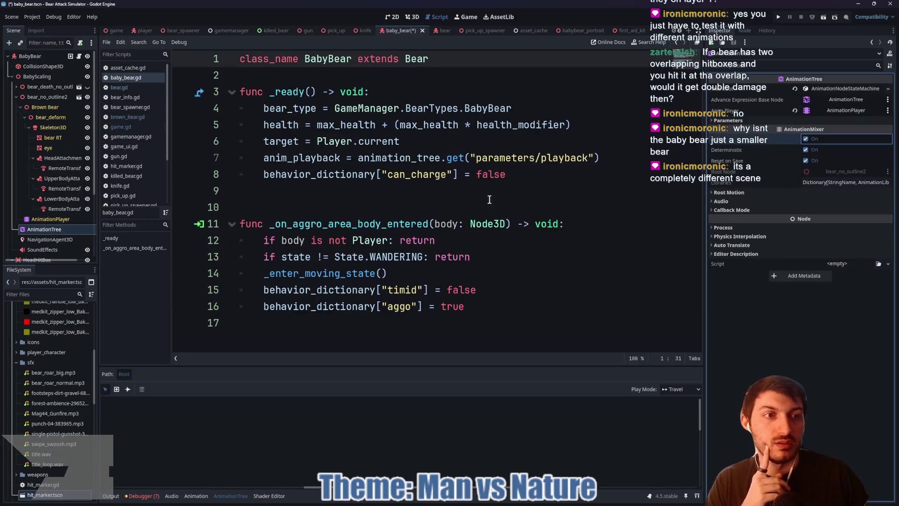
pyautogui.click(481, 206)
pyautogui.hotkey('ctrl', 's')
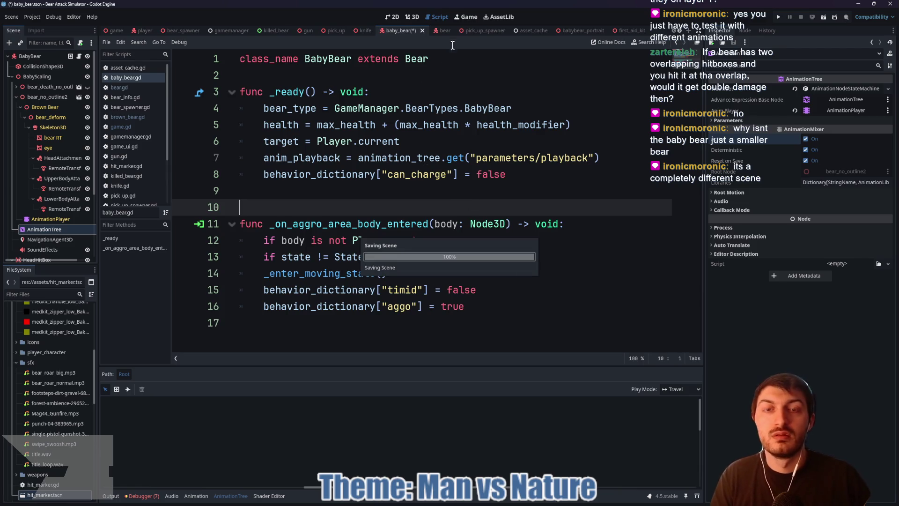
# Step: Launch the main game scene again with F5
pyautogui.click(444, 32)
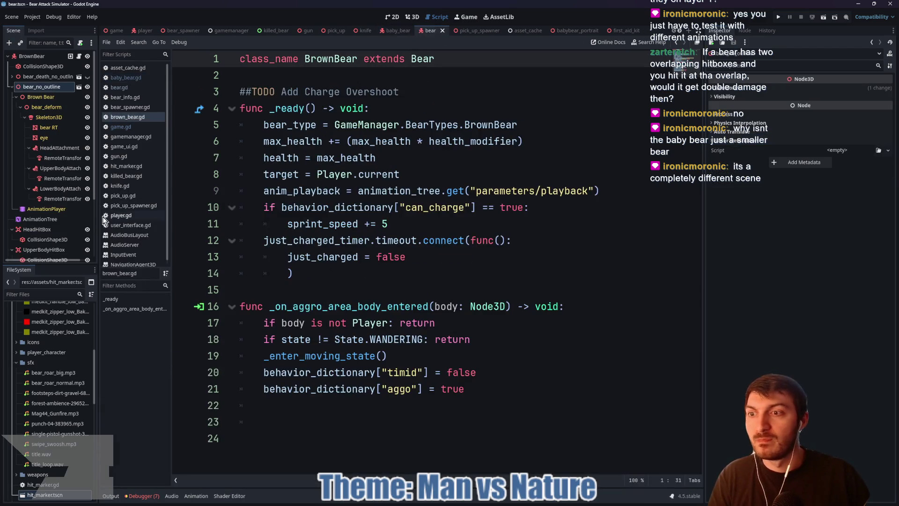
pyautogui.click(115, 30)
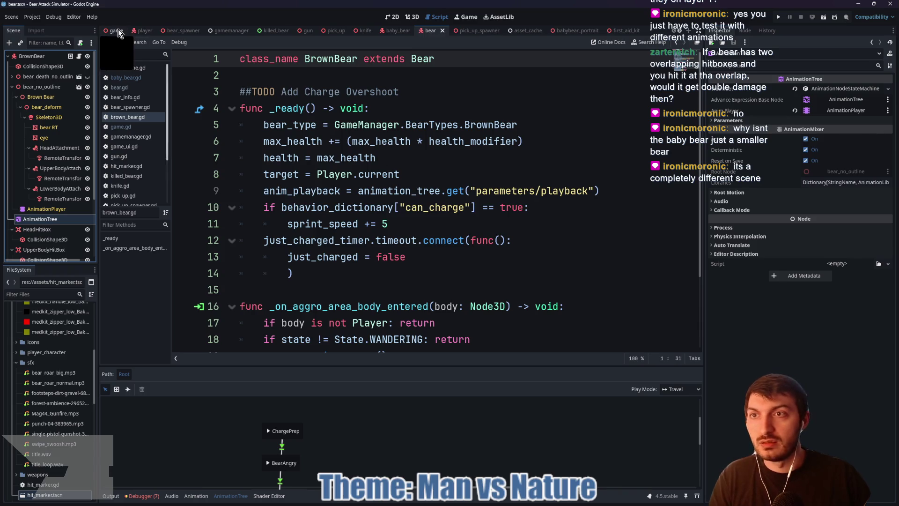
pyautogui.press('F5')
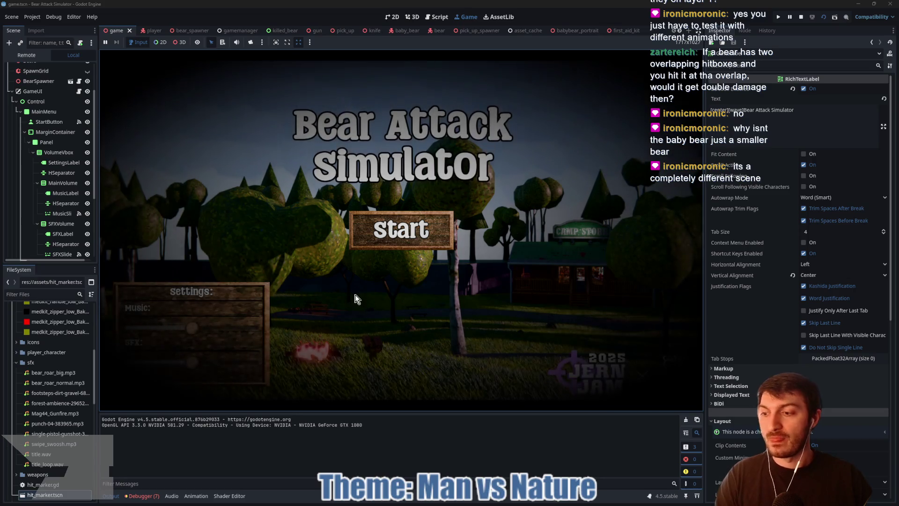
# Step: Turn down the Music slider and punch a bear until it dies, triggering the line 200 error
pyautogui.moveTo(192, 327); pyautogui.dragTo(133, 327)
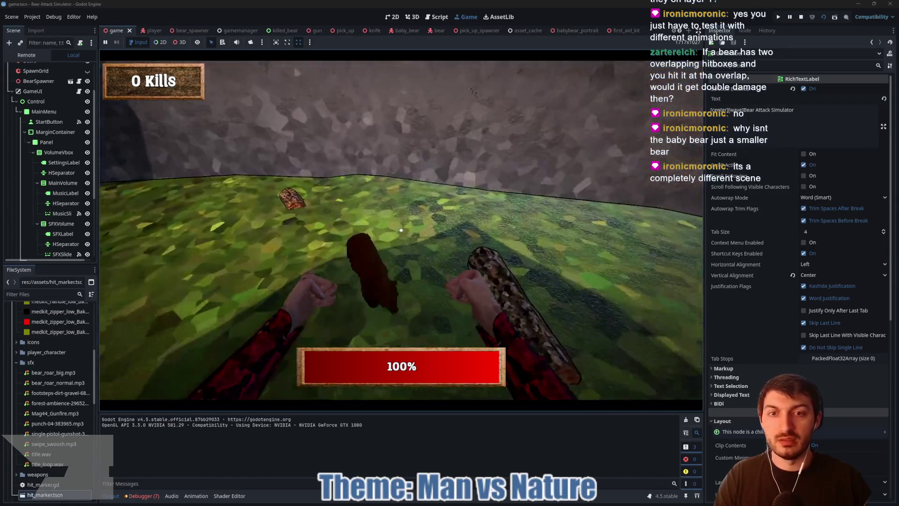
pyautogui.click(401, 229)
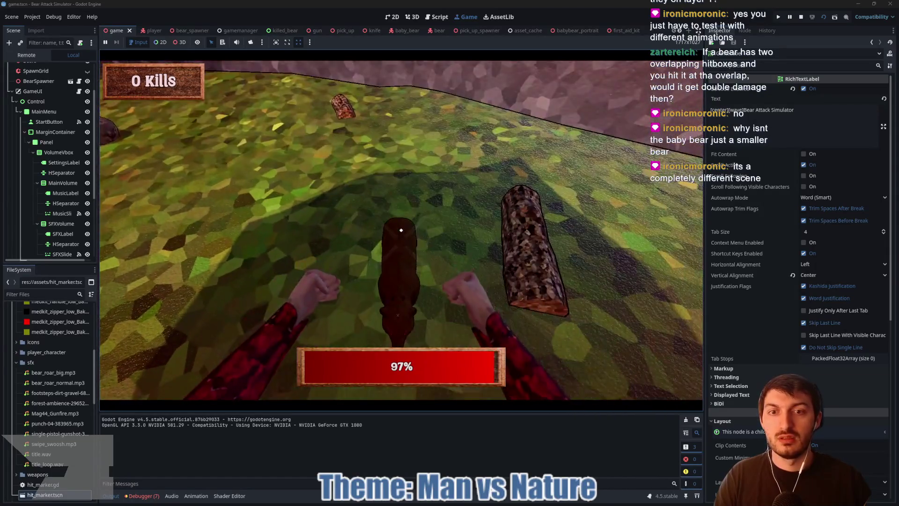
pyautogui.click(401, 230)
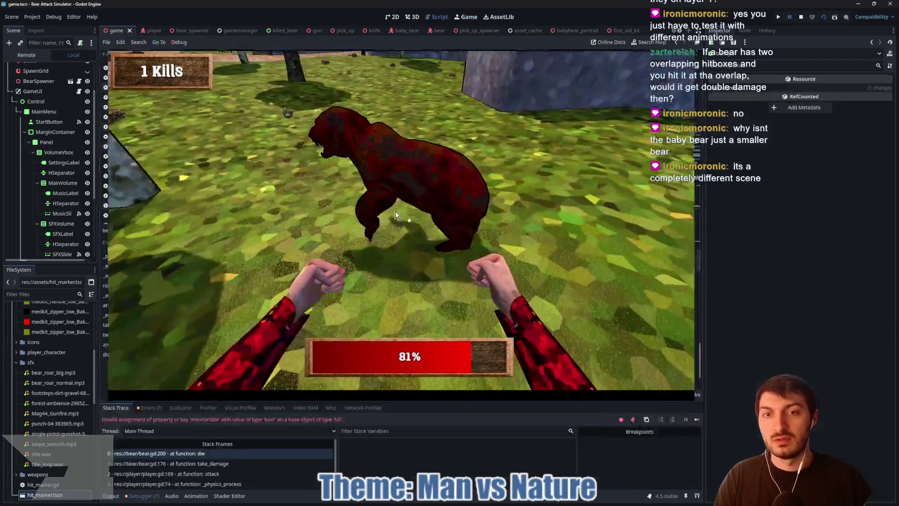
pyautogui.click(401, 230)
pyautogui.write('w')
pyautogui.press('BackSpace')
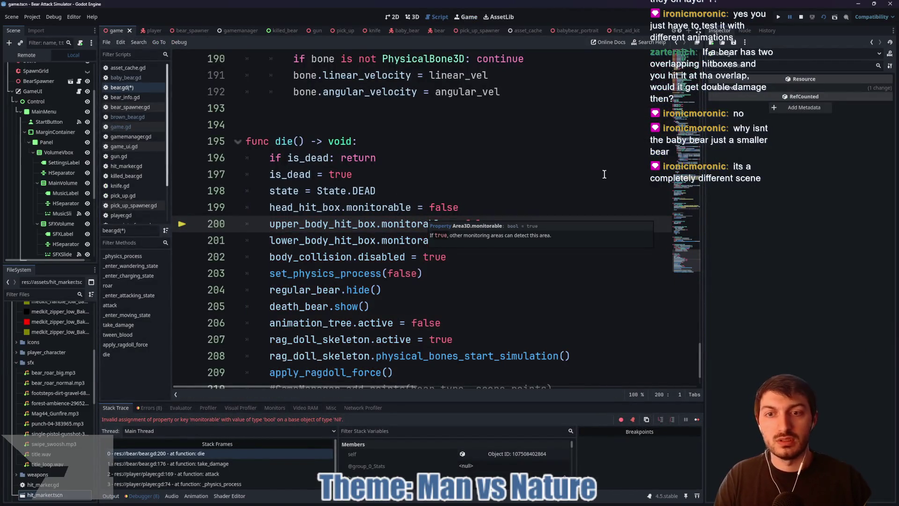
# Step: Stop the crashed debug session and return to the brown bear scene
pyautogui.click(530, 224)
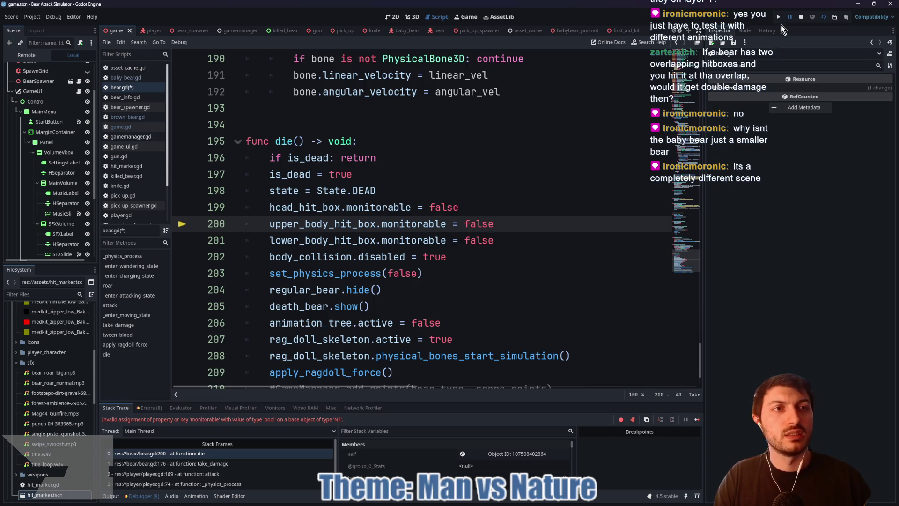
pyautogui.click(801, 16)
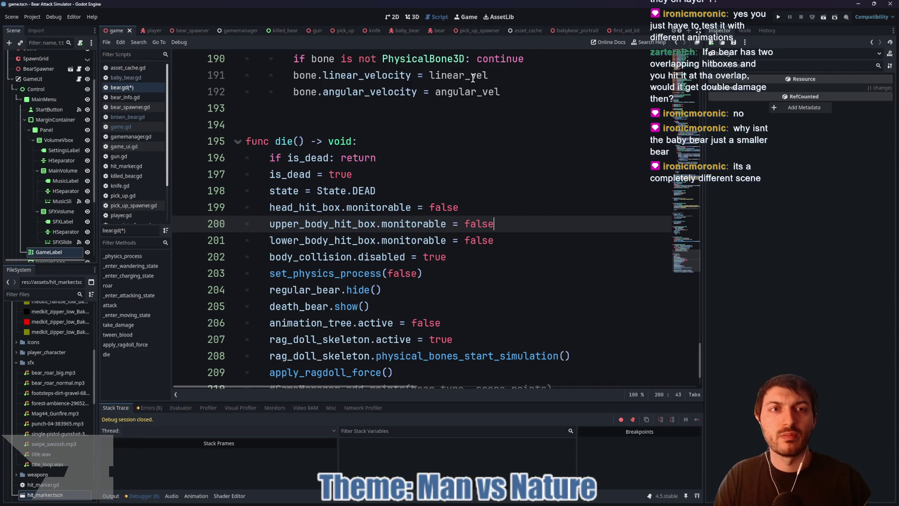
pyautogui.click(438, 31)
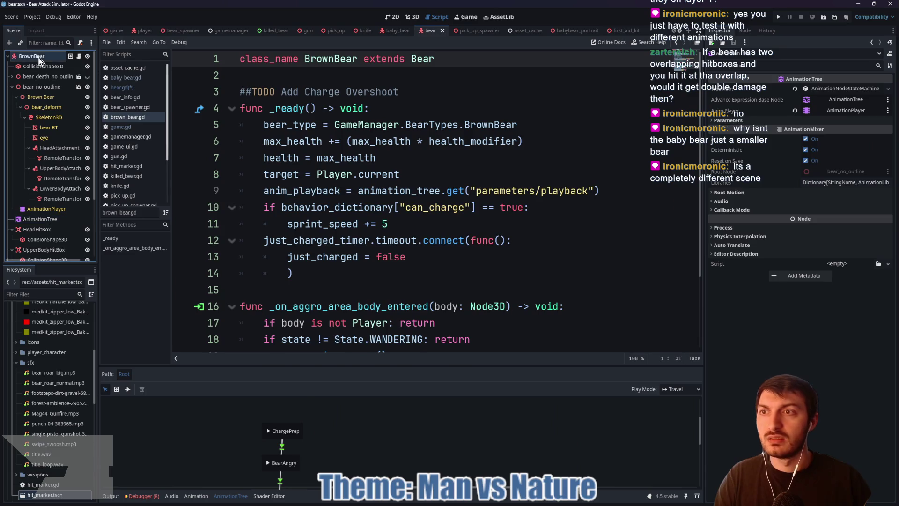
# Step: Assign UpperBodyHitBox and LowerBodyHitBox as the brown bear's body hit boxes and save
pyautogui.click(826, 365)
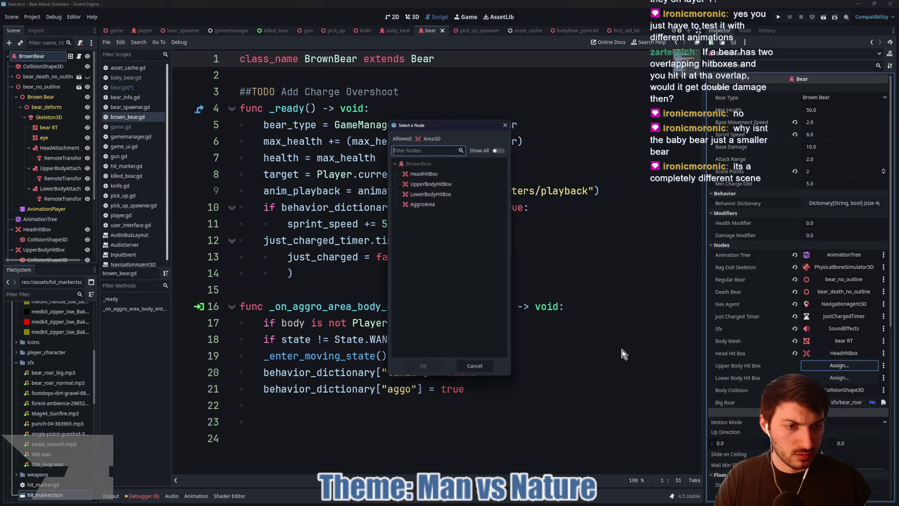
pyautogui.click(431, 184)
pyautogui.click(423, 366)
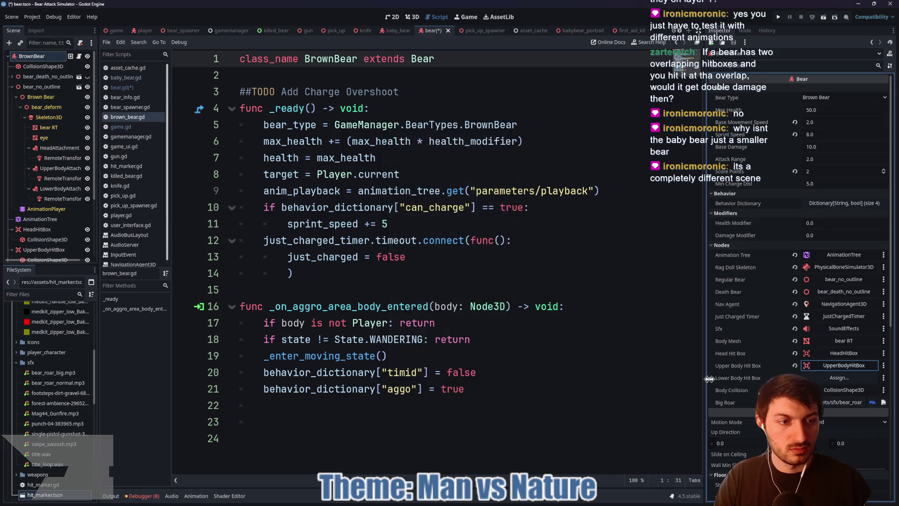
pyautogui.click(839, 377)
pyautogui.click(430, 194)
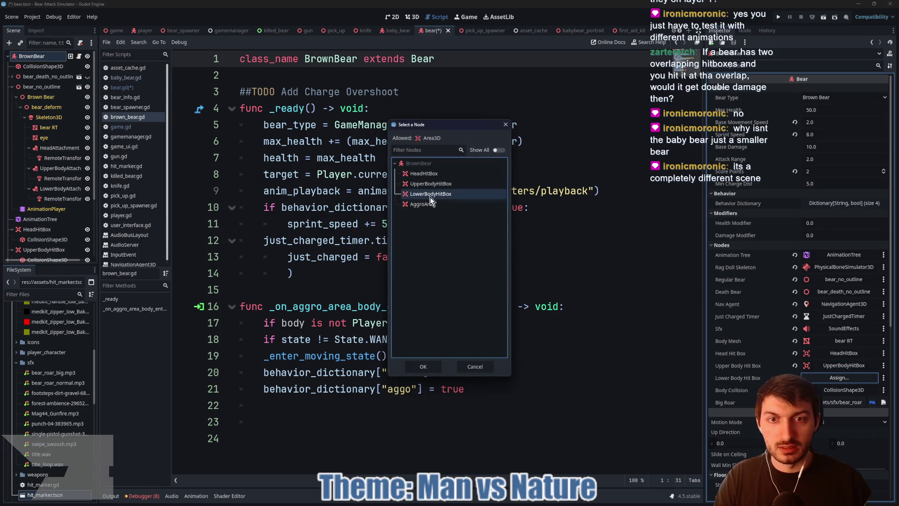
pyautogui.click(423, 366)
pyautogui.click(557, 334)
pyautogui.hotkey('ctrl', 's')
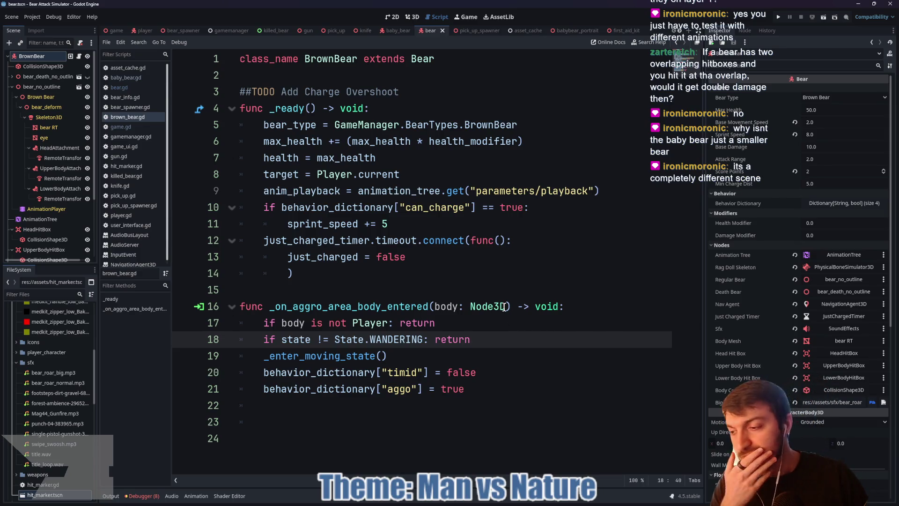
# Step: Save the bear scene with the current brown_bear.gd script edits
pyautogui.moveTo(504, 307)
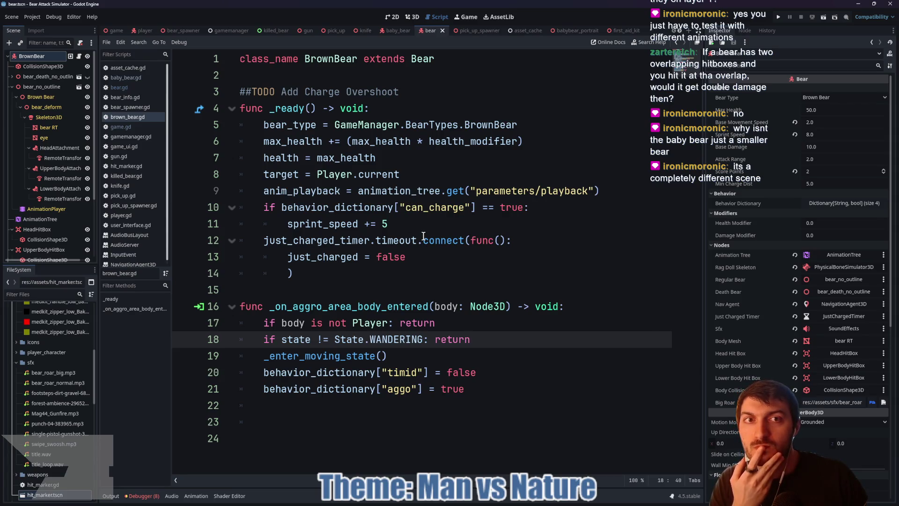
pyautogui.moveTo(423, 236)
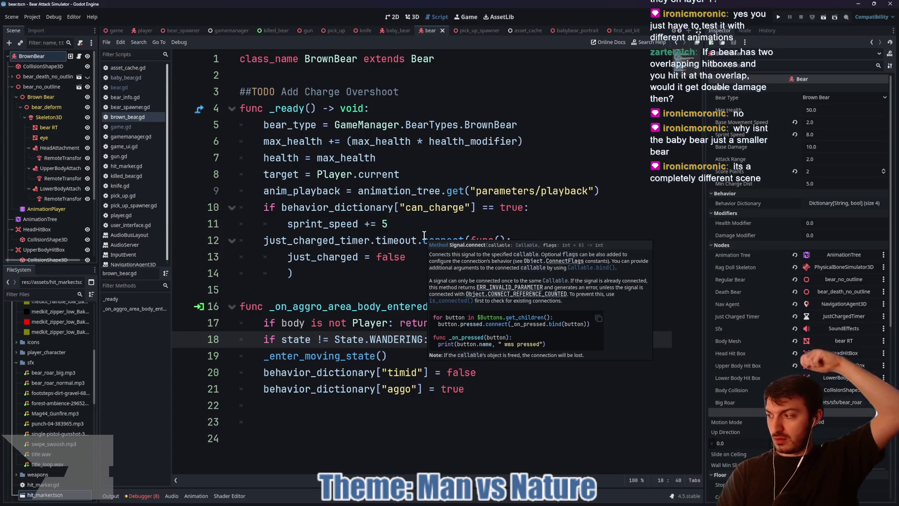
pyautogui.click(310, 294)
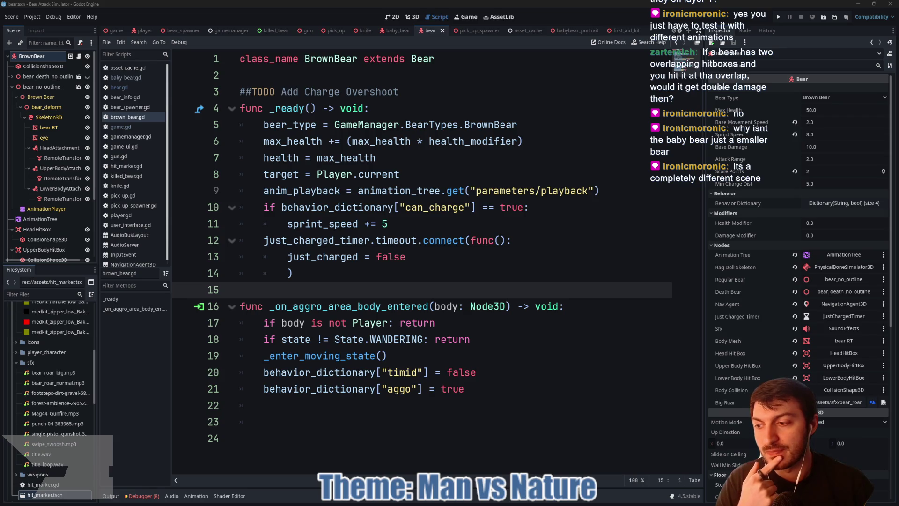
pyautogui.click(337, 280)
pyautogui.click(319, 286)
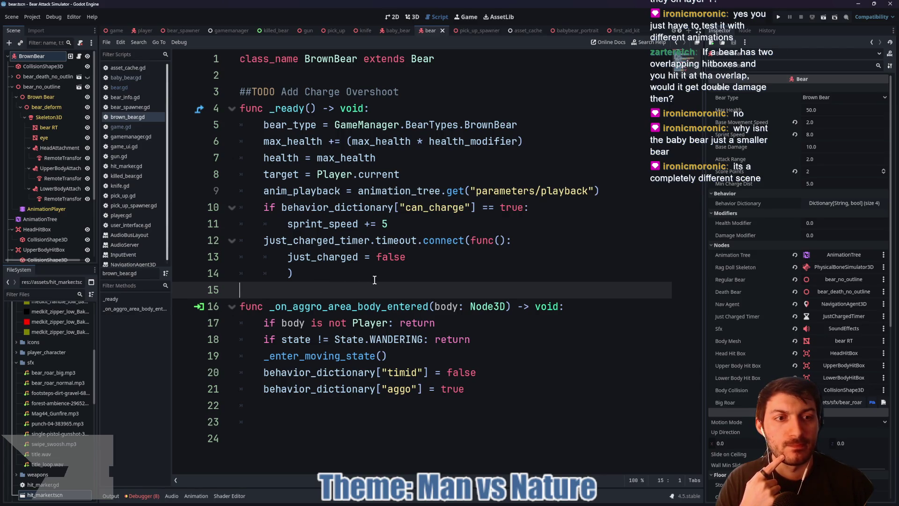
pyautogui.hotkey('ctrl', 's')
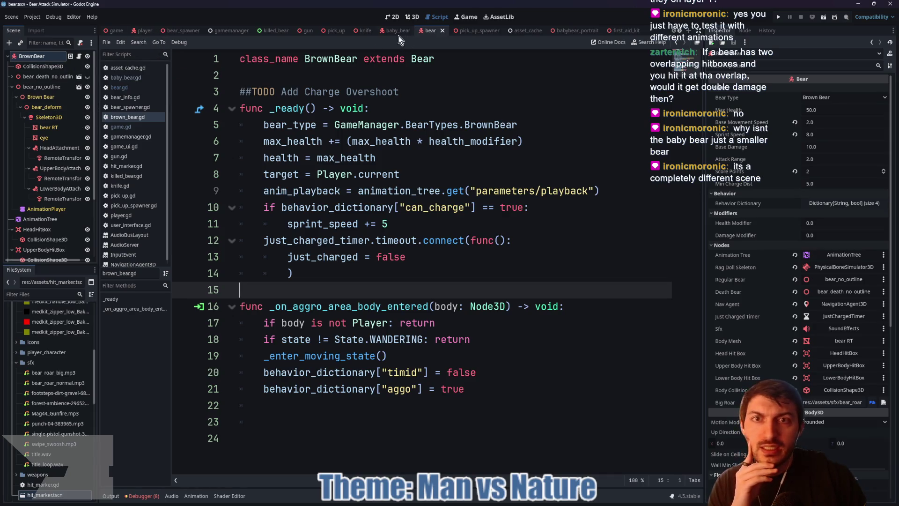
pyautogui.scroll(-3, 56, 187)
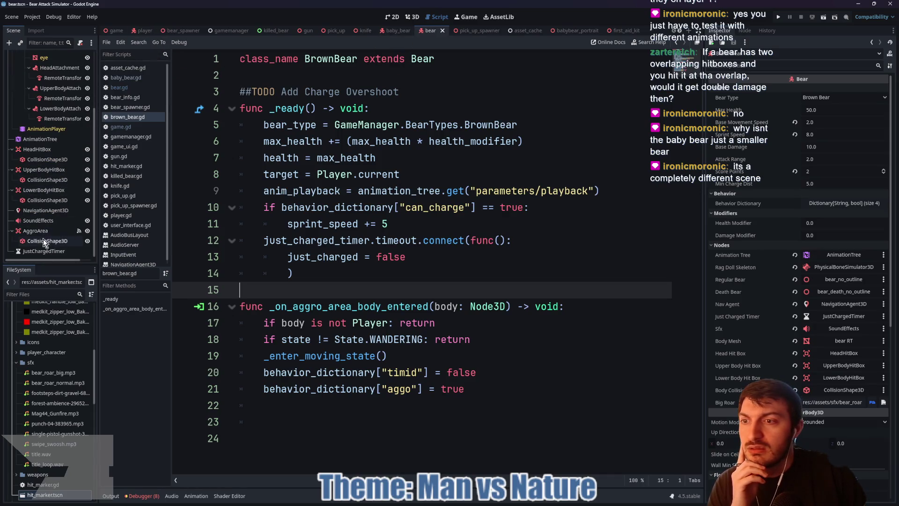
# Step: Set the bear's SoundEffects player Max Distance to 25 m
pyautogui.click(43, 221)
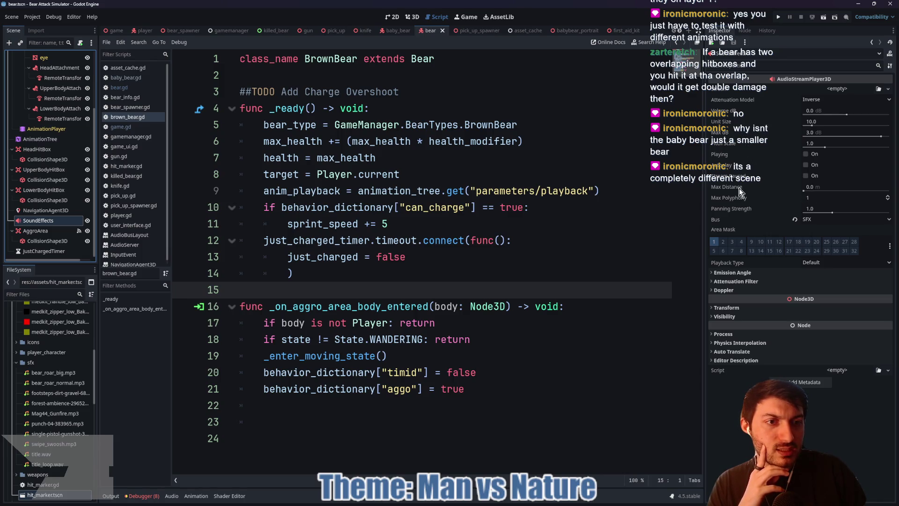
pyautogui.moveTo(740, 192)
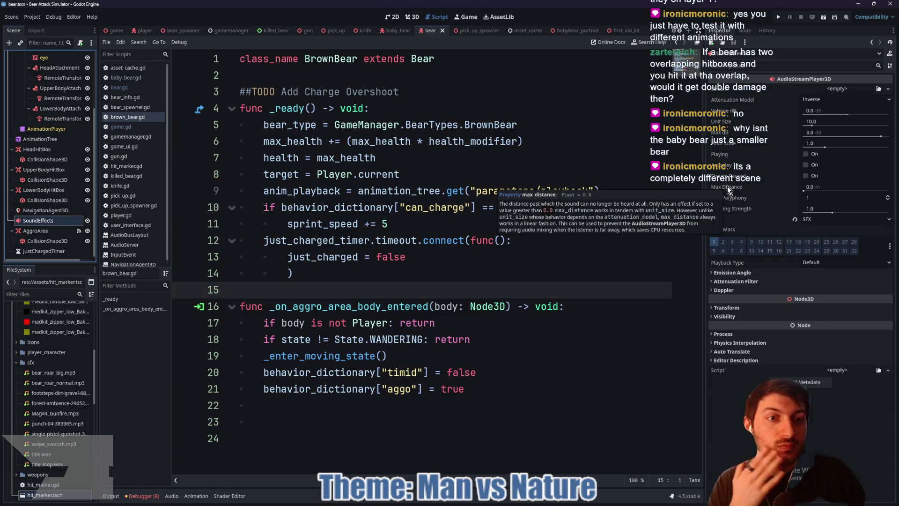
pyautogui.click(816, 189)
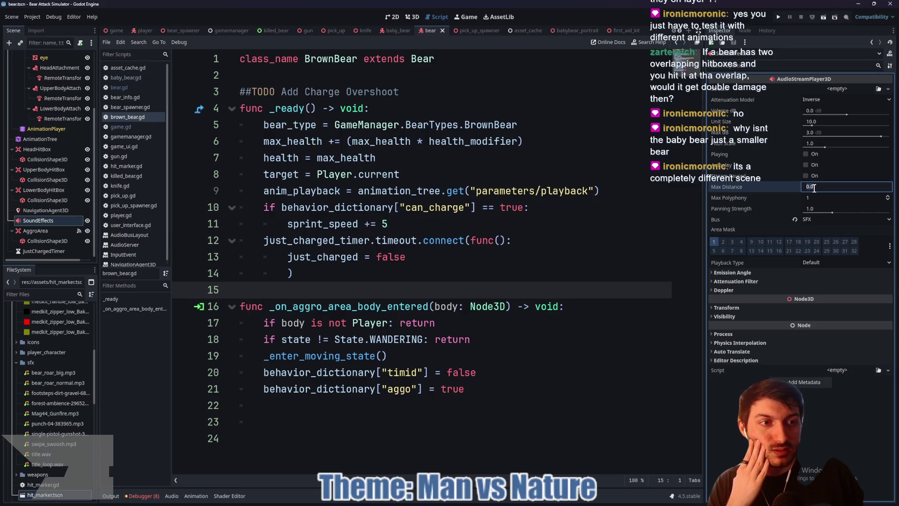
pyautogui.write('250')
pyautogui.press('Return')
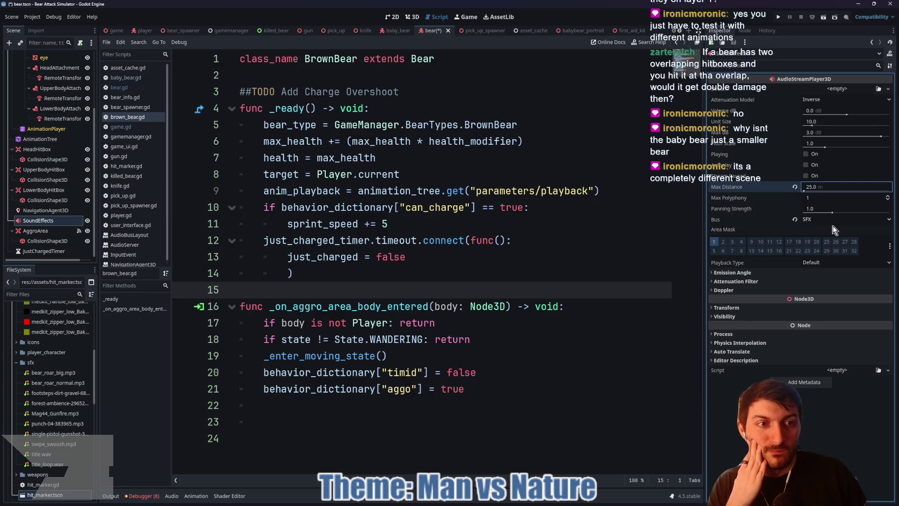
# Step: Commit the distance value, save the bear scene and switch to the game scene
pyautogui.moveTo(741, 214)
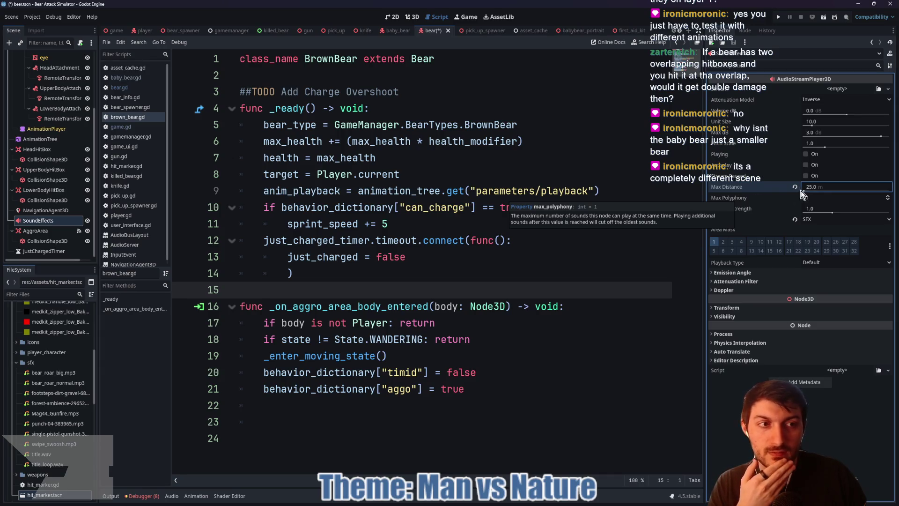
pyautogui.moveTo(819, 190)
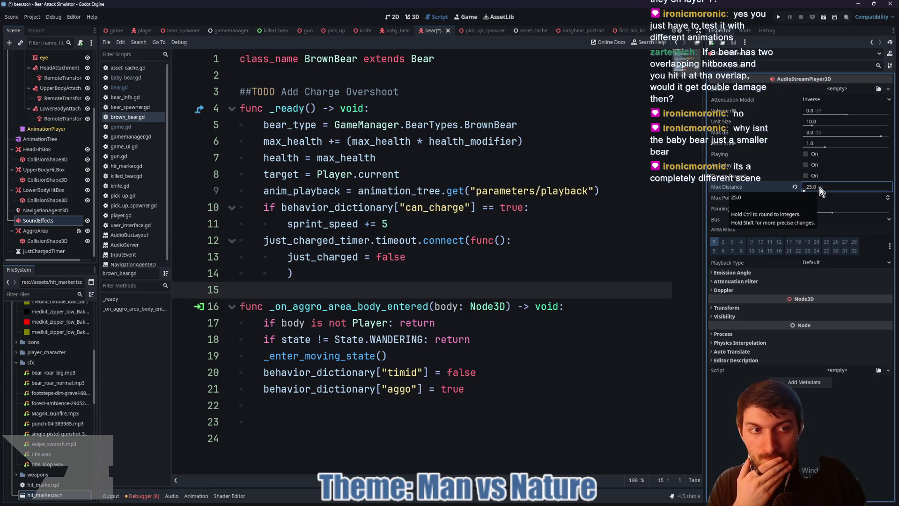
pyautogui.click(499, 224)
pyautogui.hotkey('ctrl', 's')
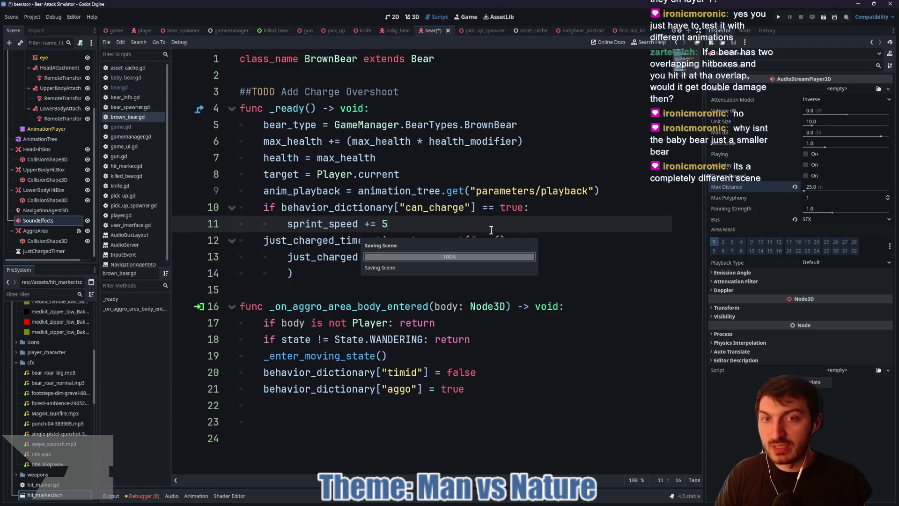
pyautogui.click(117, 29)
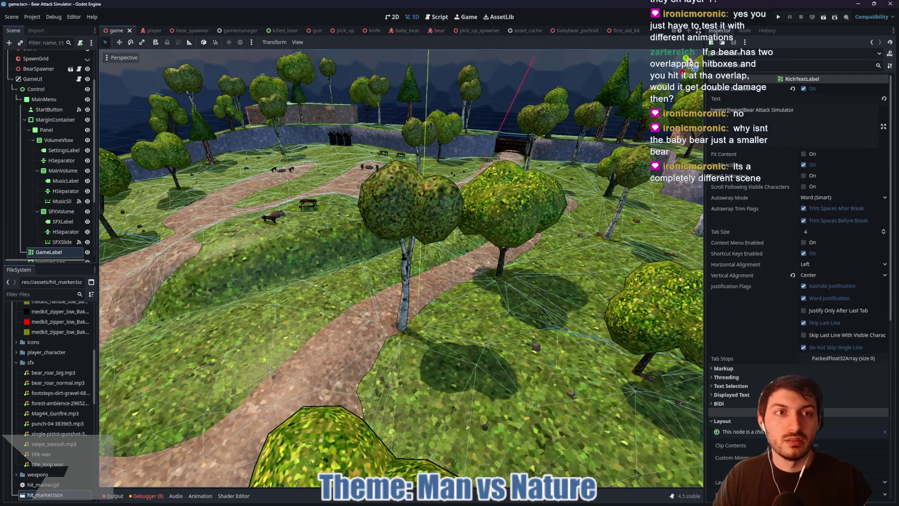
# Step: From Top view, use the Ruler to measure the map at about 101 m wide and 97 m tall
pyautogui.click(684, 61)
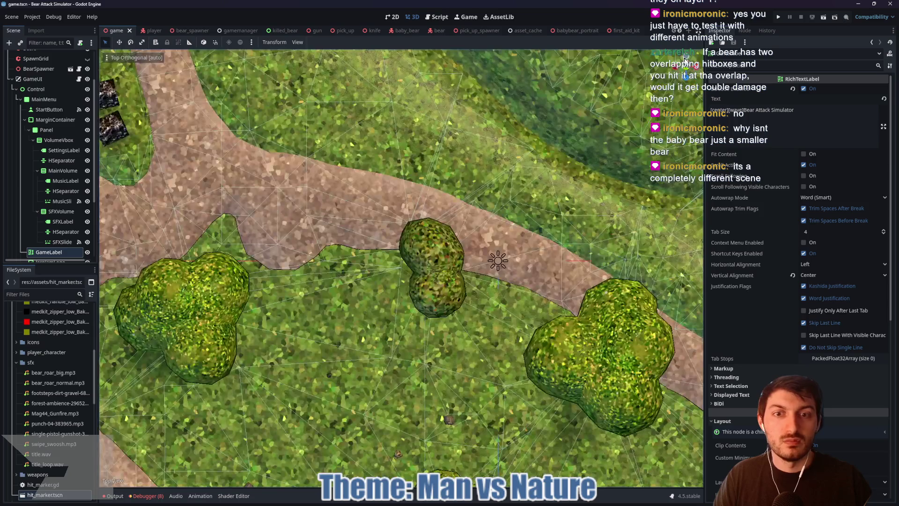
pyautogui.scroll(-10, 490, 181)
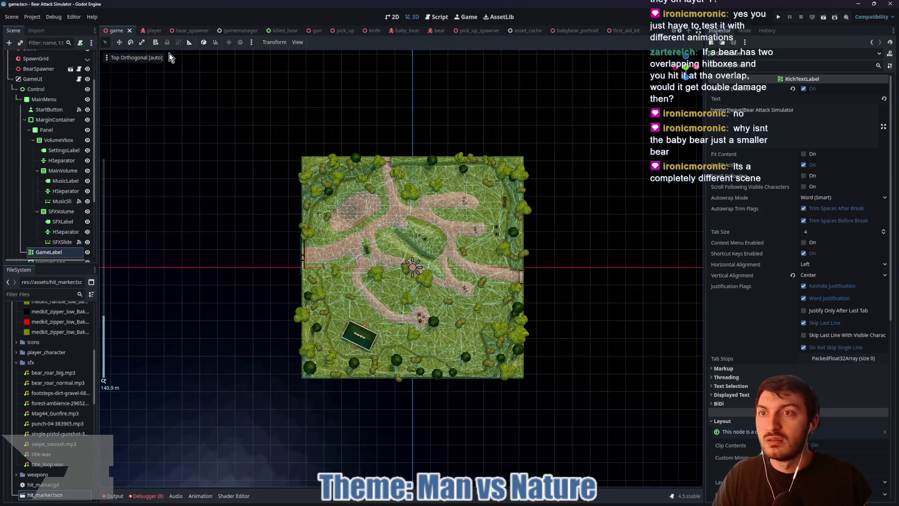
pyautogui.click(189, 42)
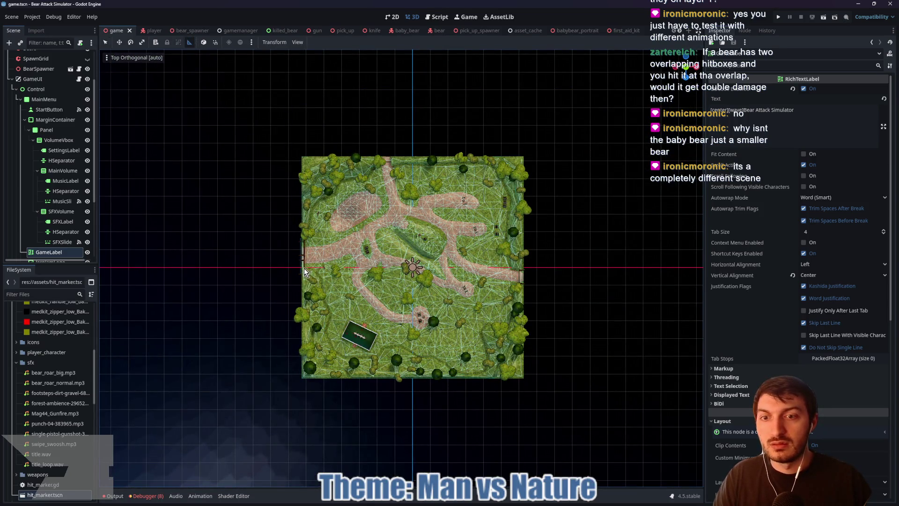
pyautogui.moveTo(311, 267)
pyautogui.mouseDown()
pyautogui.moveTo(531, 256)
pyautogui.moveTo(521, 268)
pyautogui.mouseUp()
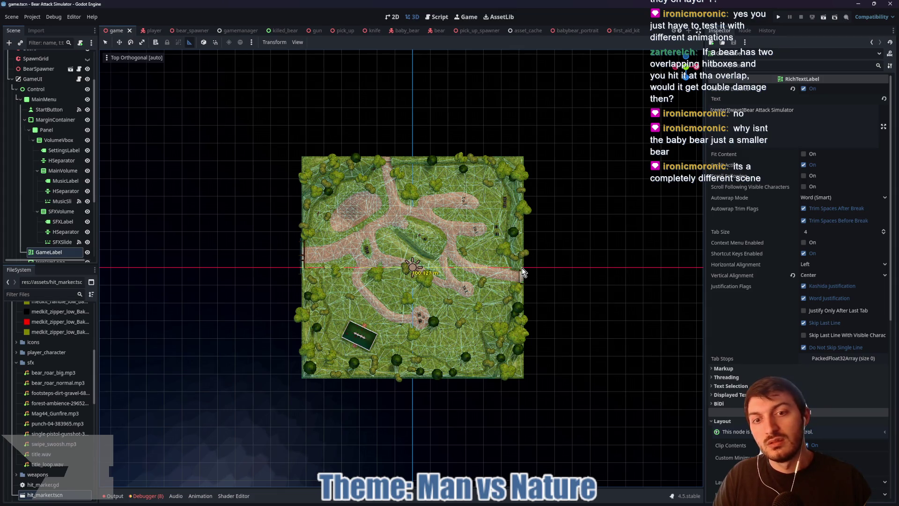
pyautogui.moveTo(412, 156); pyautogui.dragTo(422, 370)
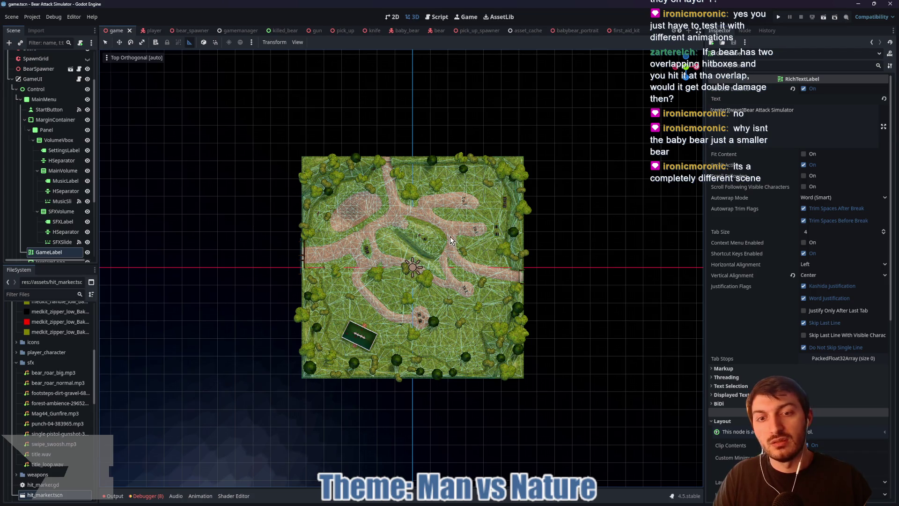
pyautogui.moveTo(524, 157)
pyautogui.mouseDown()
pyautogui.moveTo(431, 250)
pyautogui.moveTo(412, 257)
pyautogui.moveTo(474, 190)
pyautogui.mouseUp()
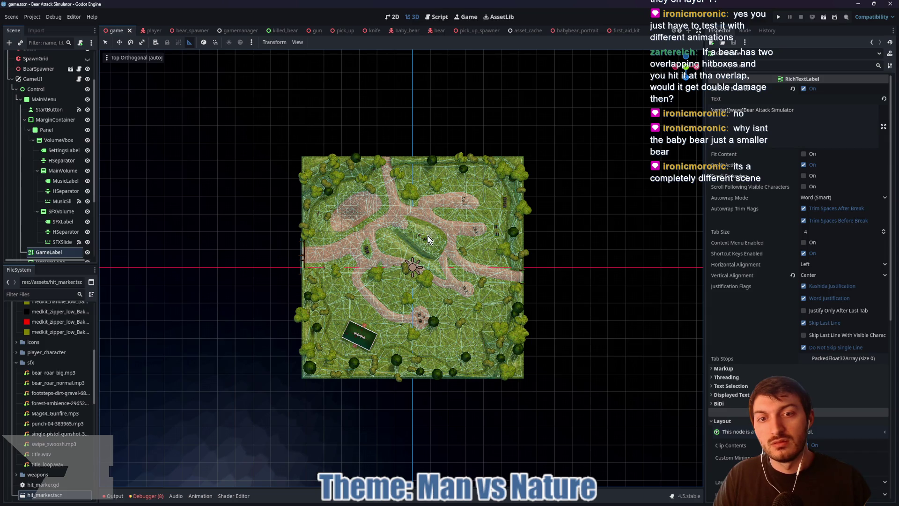
pyautogui.moveTo(448, 237); pyautogui.dragTo(479, 232)
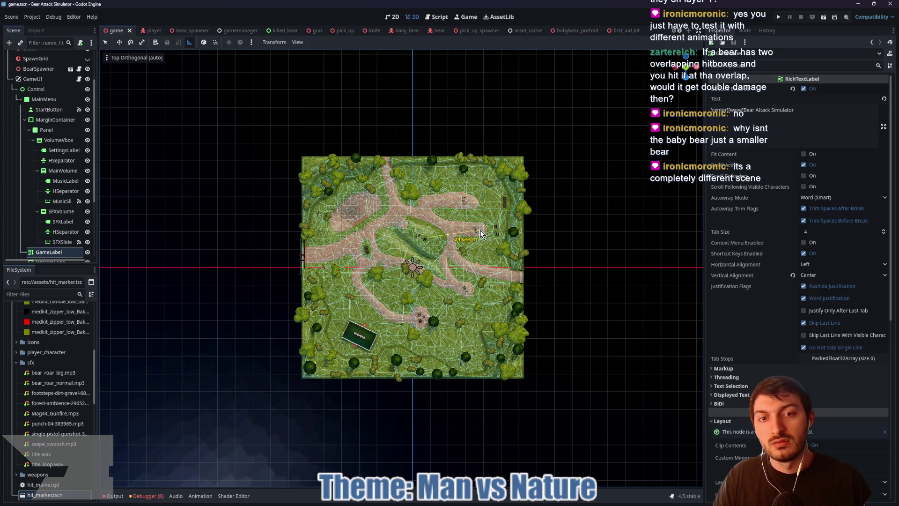
pyautogui.moveTo(480, 233)
pyautogui.mouseDown()
pyautogui.moveTo(515, 228)
pyautogui.moveTo(475, 185)
pyautogui.moveTo(407, 172)
pyautogui.moveTo(344, 220)
pyautogui.moveTo(342, 238)
pyautogui.mouseUp()
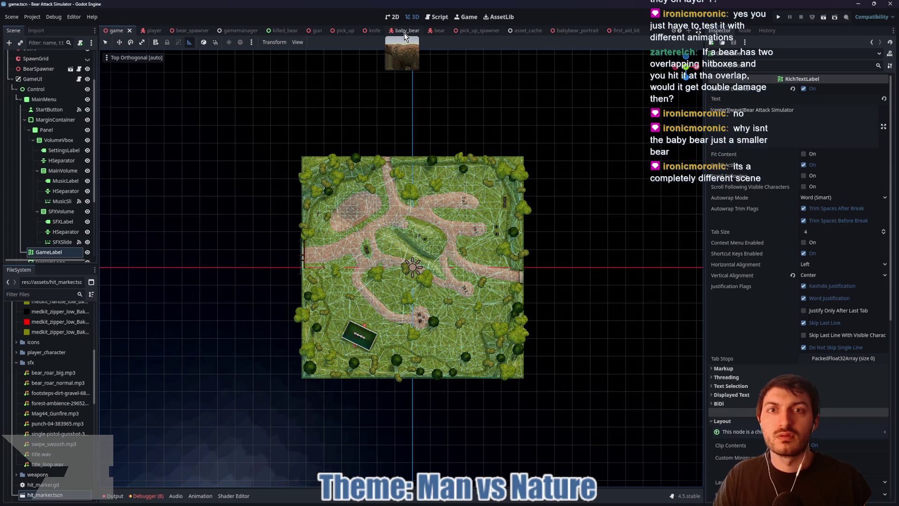
# Step: Back in the bear scene, raise SoundEffects Max Distance to 40 m and save
pyautogui.click(437, 31)
pyautogui.press('q')
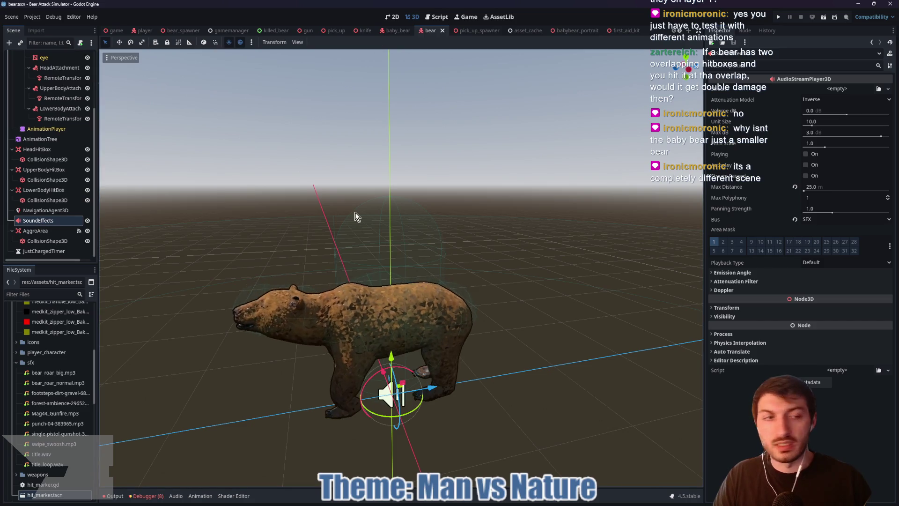
pyautogui.click(827, 184)
pyautogui.write('40')
pyautogui.press('Return')
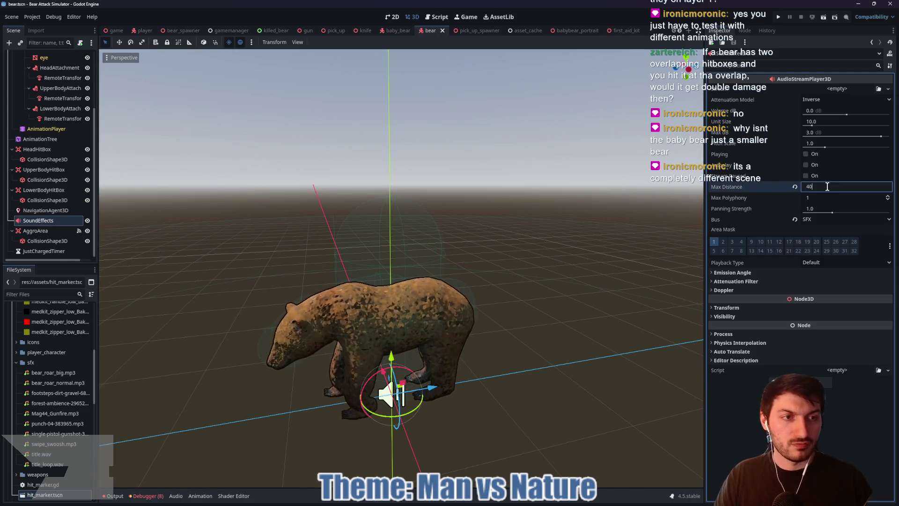
pyautogui.hotkey('ctrl', 's')
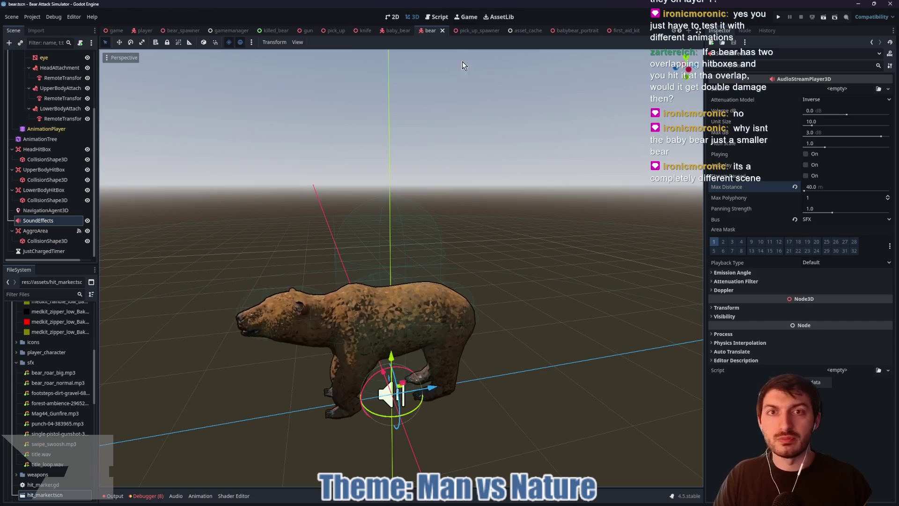
pyautogui.click(400, 31)
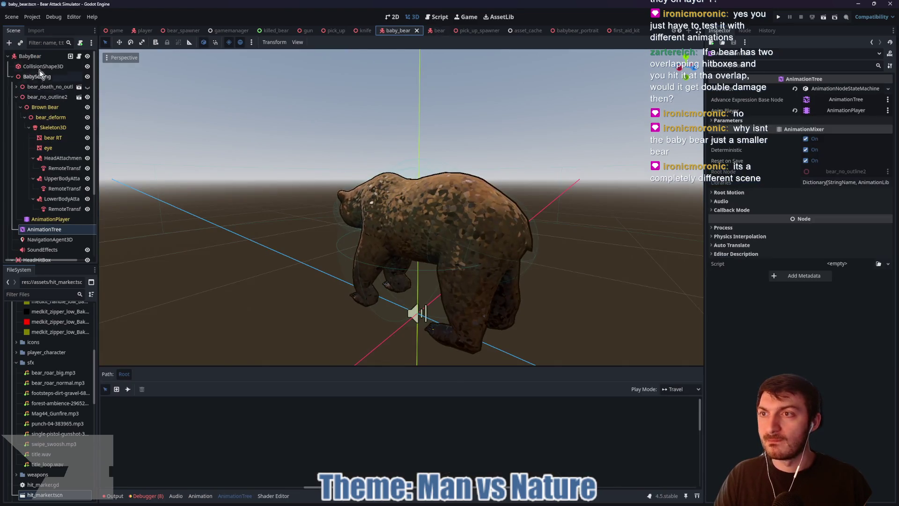
# Step: Add an AudioStreamPlayer3D child named SoundEffects under the BabyBear root
pyautogui.click(30, 55)
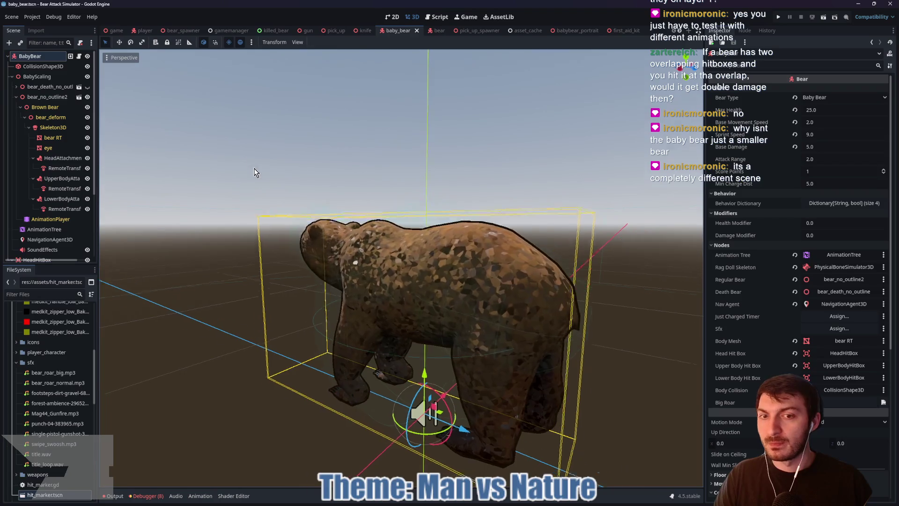
pyautogui.hotkey('ctrl', 'a')
pyautogui.hotkey('ctrl', 'a')
pyautogui.write('audio')
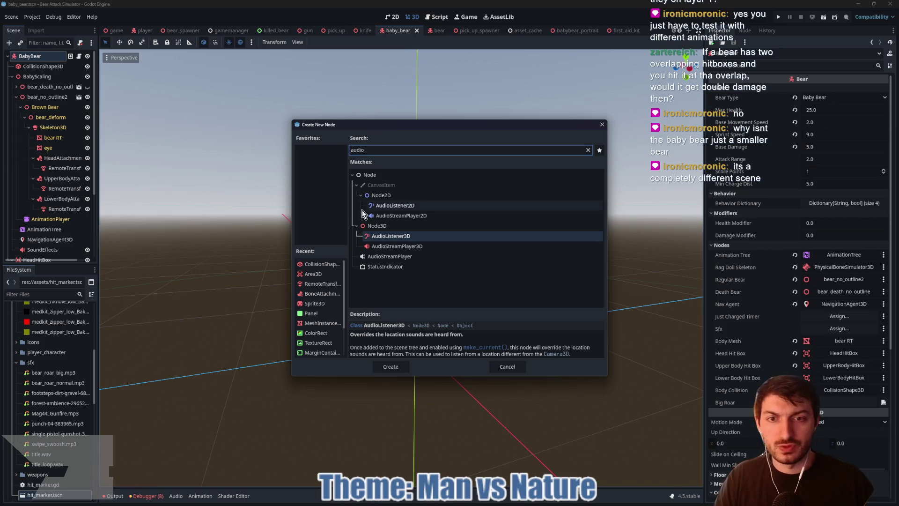
pyautogui.click(397, 245)
pyautogui.click(390, 366)
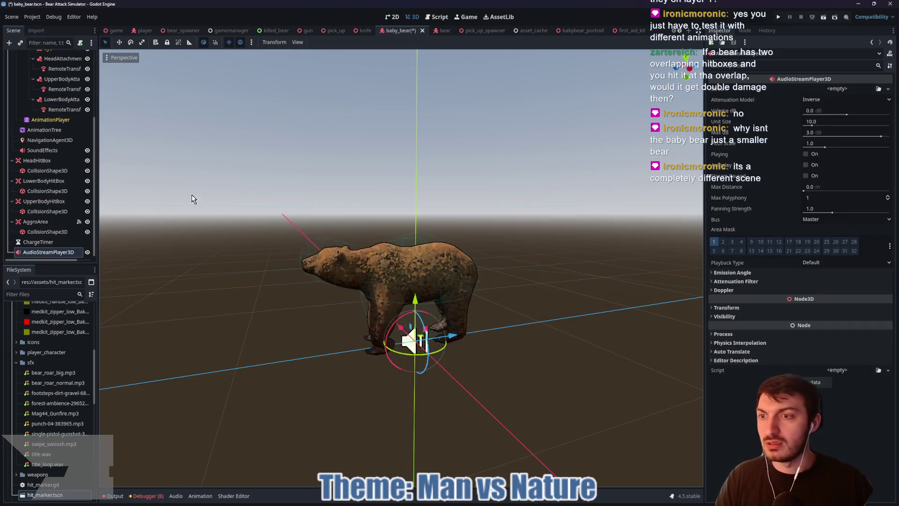
pyautogui.doubleClick(74, 251)
pyautogui.write('SoundEffects')
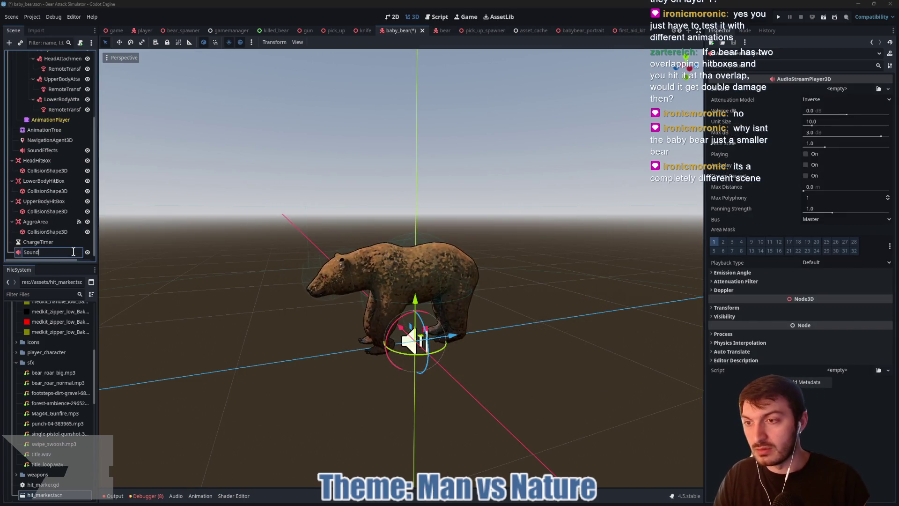
pyautogui.press('Return')
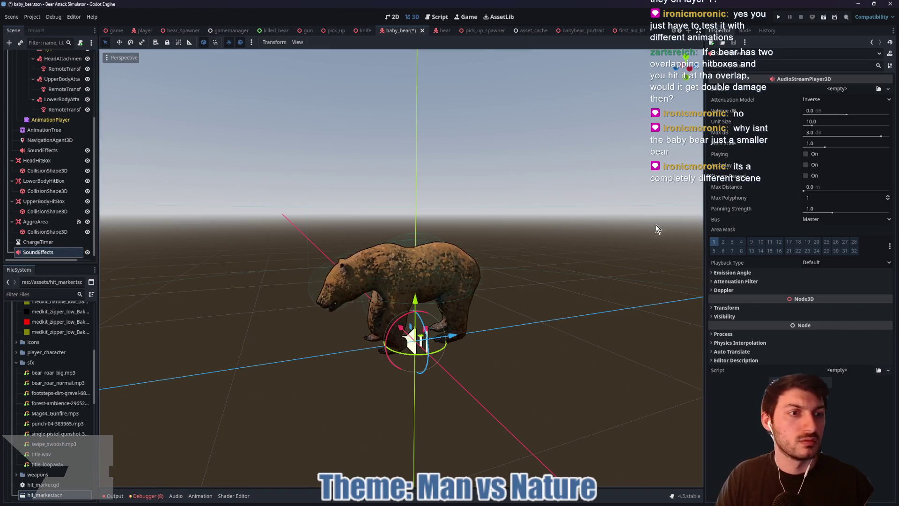
# Step: Route SoundEffects through the SFX bus with a 40 m Max Distance and save
pyautogui.click(816, 219)
pyautogui.click(823, 255)
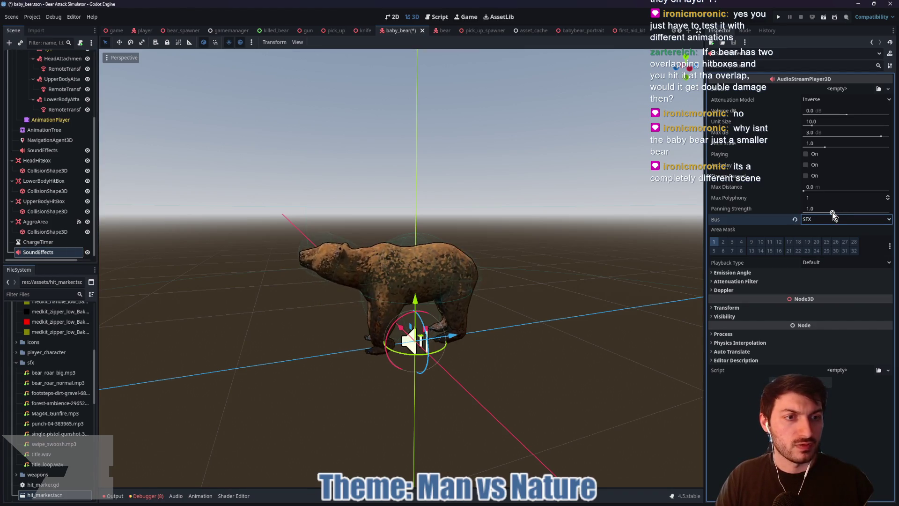
pyautogui.click(814, 187)
pyautogui.write('40')
pyautogui.press('Return')
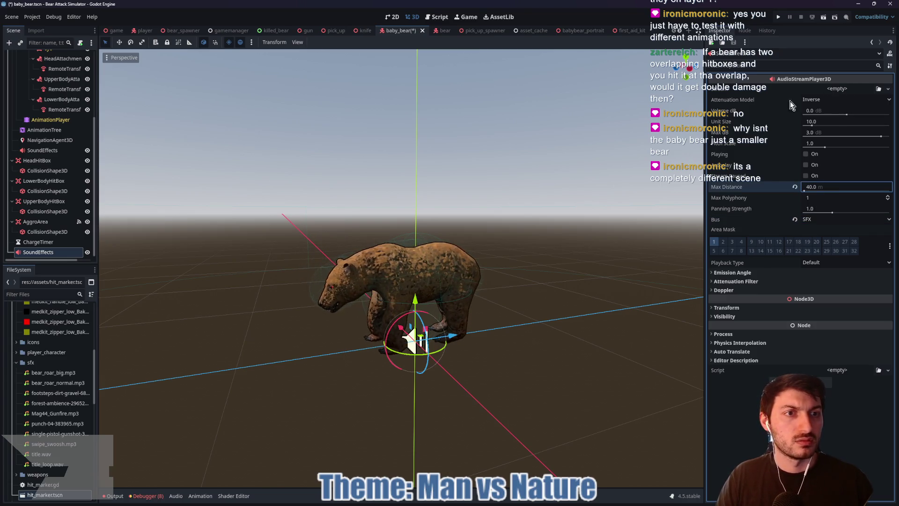
pyautogui.hotkey('ctrl', 's')
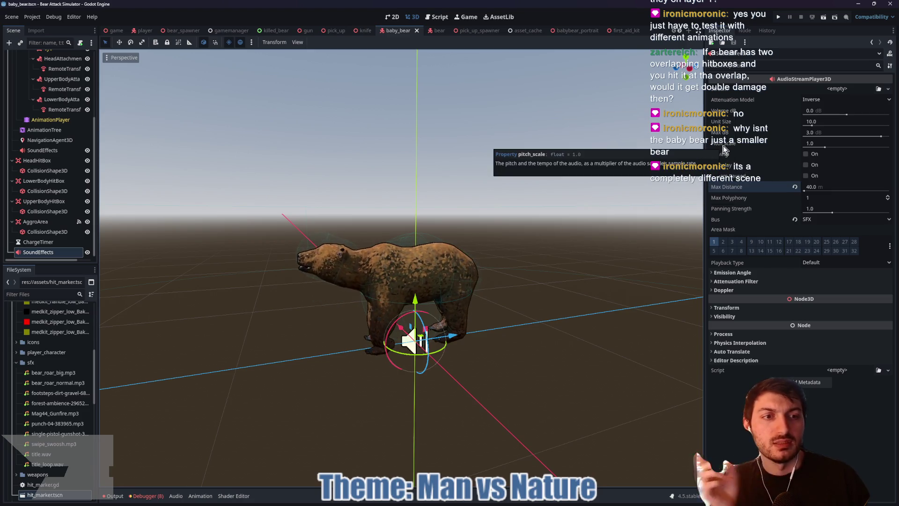
# Step: Collapse Emission Angle and expand Doppler to confirm Tracking is Disabled
pyautogui.click(733, 273)
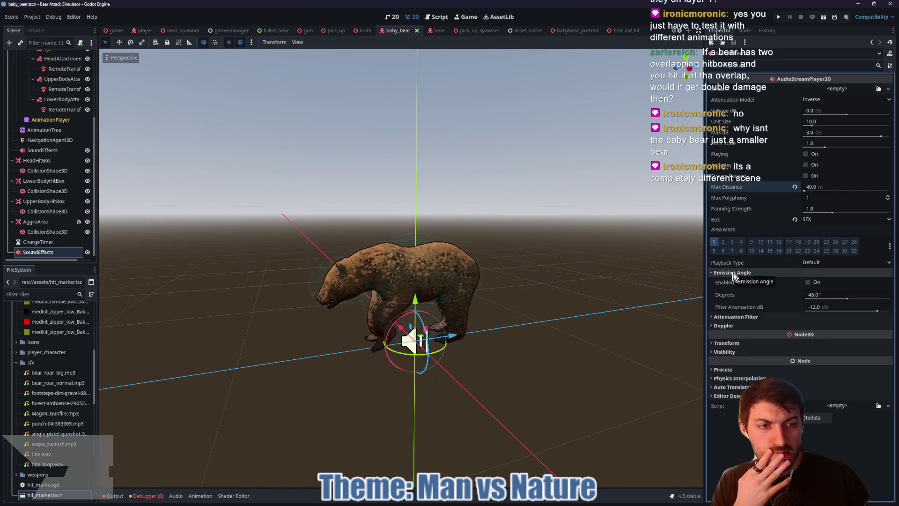
pyautogui.click(732, 272)
pyautogui.click(734, 290)
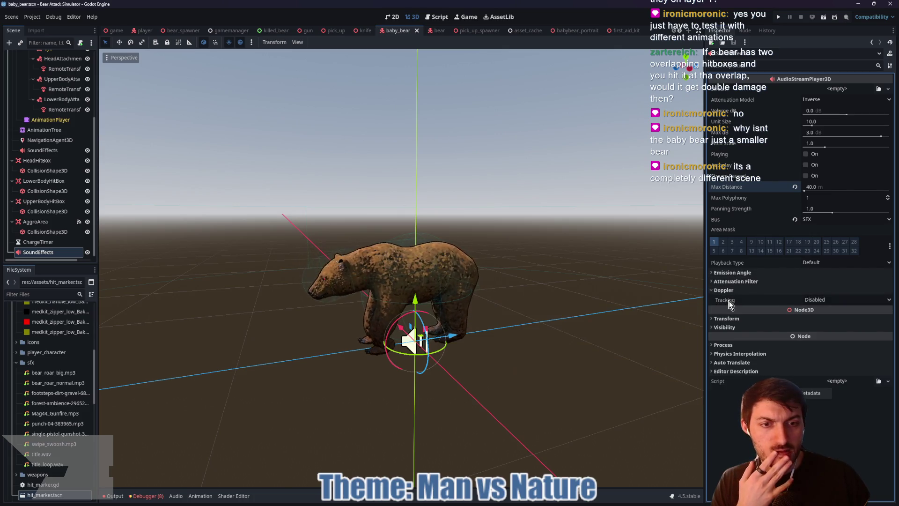
pyautogui.moveTo(730, 305)
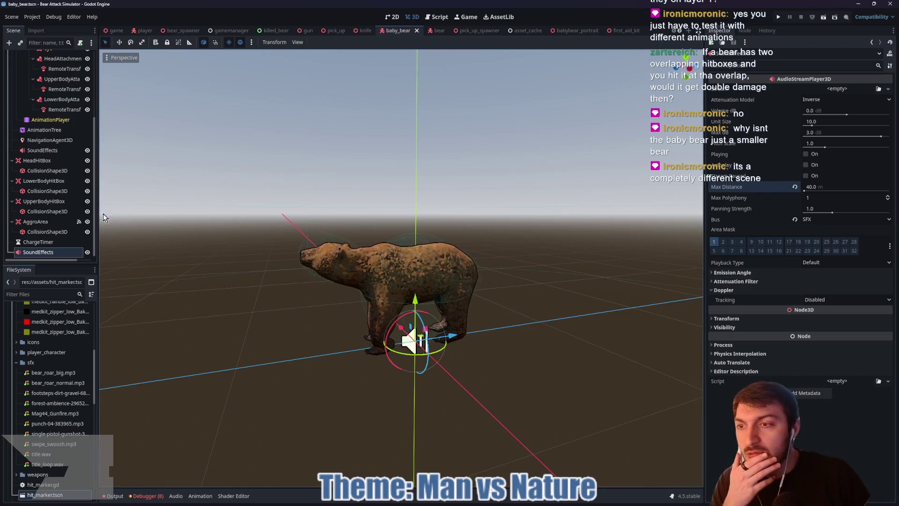
pyautogui.scroll(5, 52, 123)
pyautogui.click(34, 57)
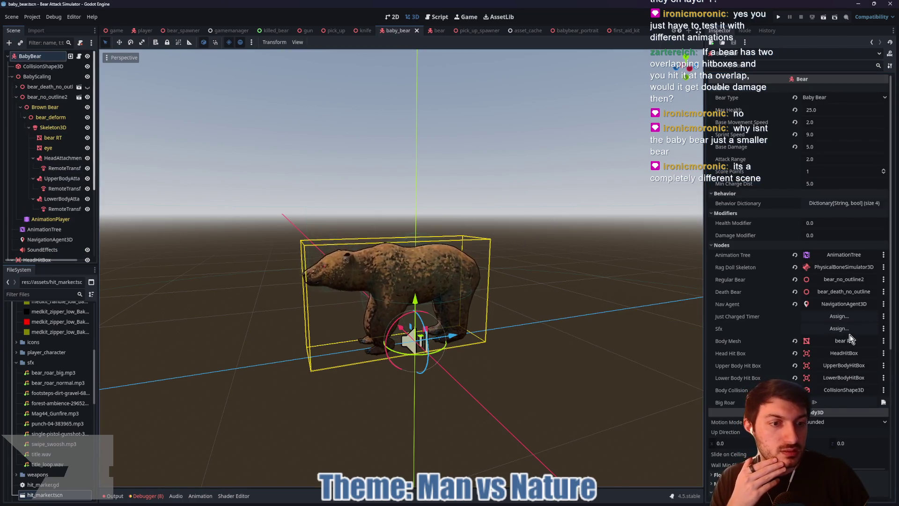
# Step: Delete the duplicate SoundEffects node from the baby bear scene
pyautogui.click(824, 328)
pyautogui.click(425, 194)
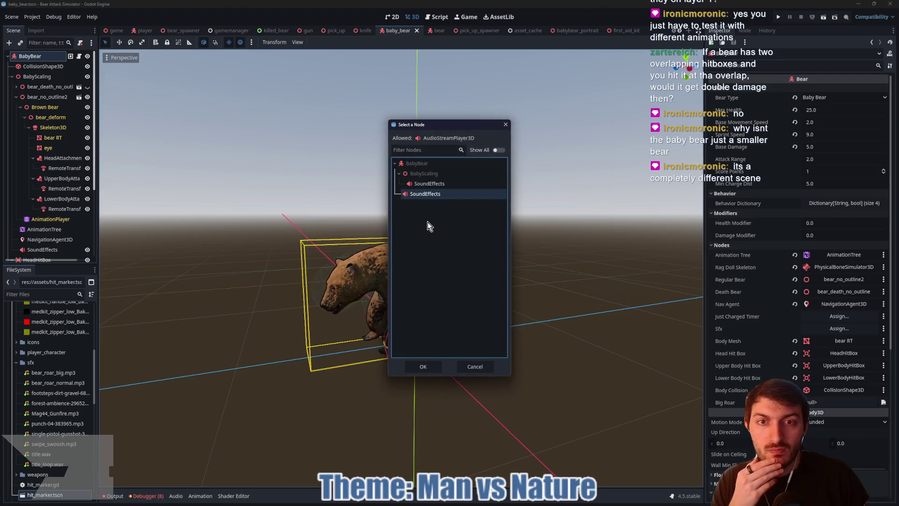
pyautogui.click(505, 126)
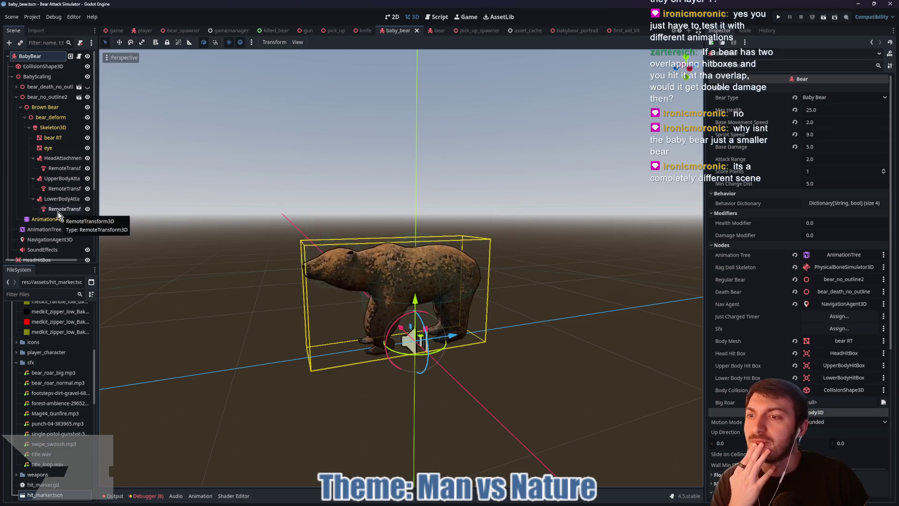
pyautogui.scroll(-5, 55, 230)
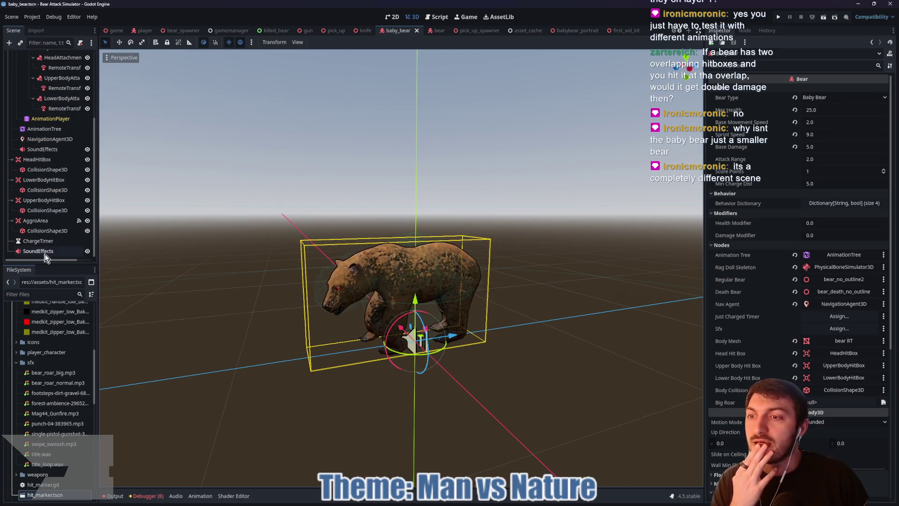
pyautogui.click(44, 253)
pyautogui.press('Delete')
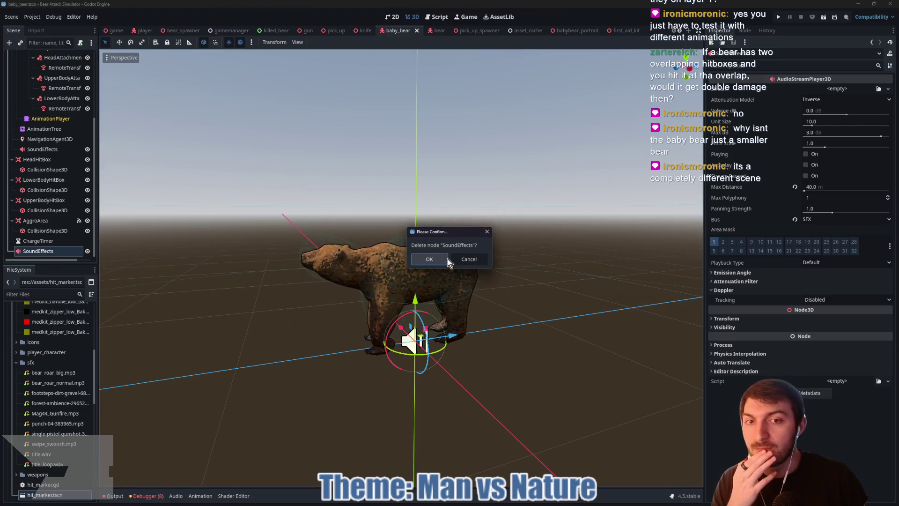
pyautogui.click(441, 260)
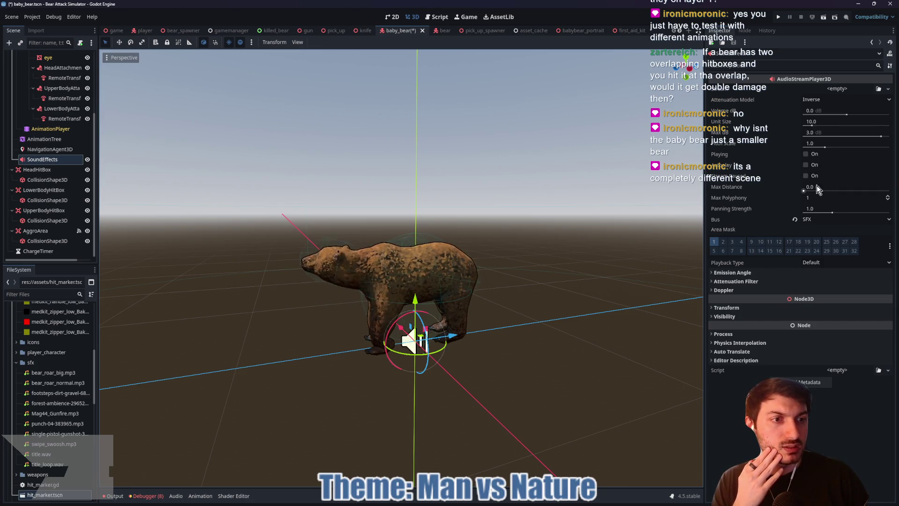
# Step: Set the remaining SoundEffects player's Max Distance to 40 m
pyautogui.click(816, 186)
pyautogui.write('40')
pyautogui.press('Return')
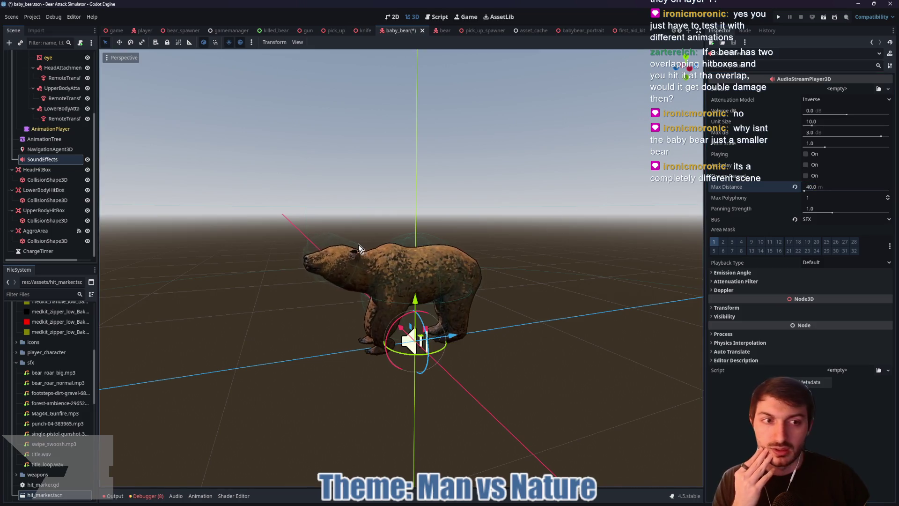
pyautogui.scroll(5, 36, 127)
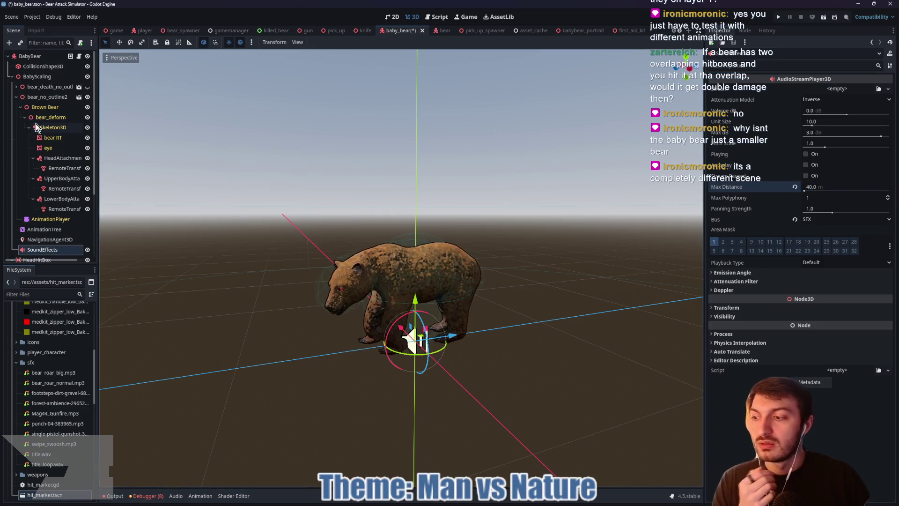
# Step: Assign SoundEffects to BabyBear's Sfx slot and save the scene
pyautogui.click(29, 56)
pyautogui.click(831, 328)
pyautogui.click(423, 366)
pyautogui.hotkey('ctrl', 's')
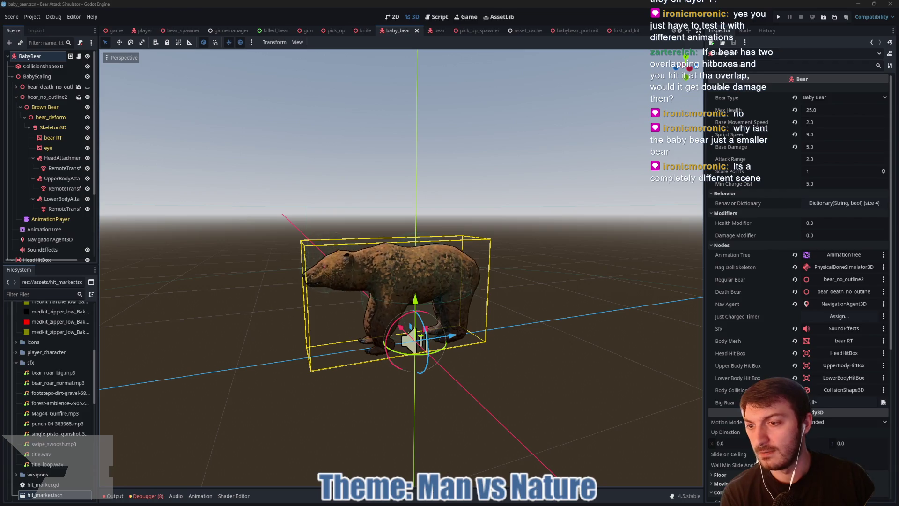
pyautogui.moveTo(64, 396)
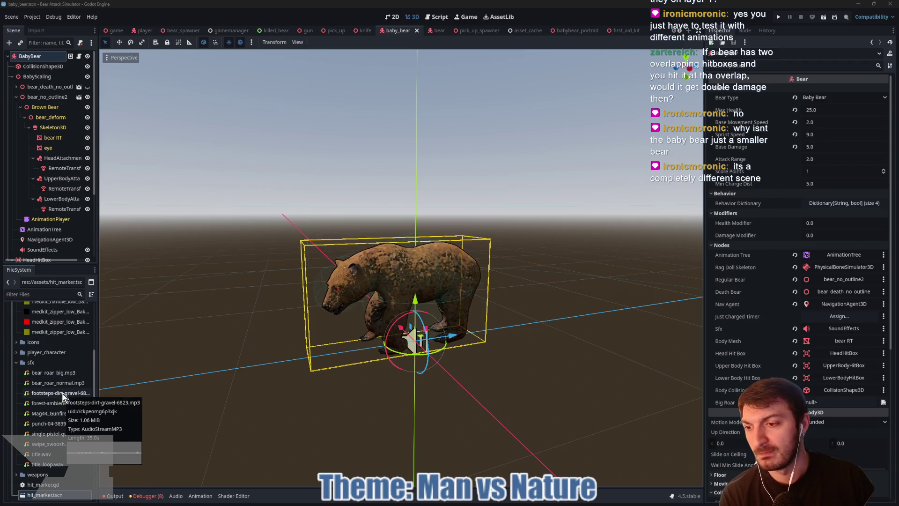
pyautogui.doubleClick(53, 443)
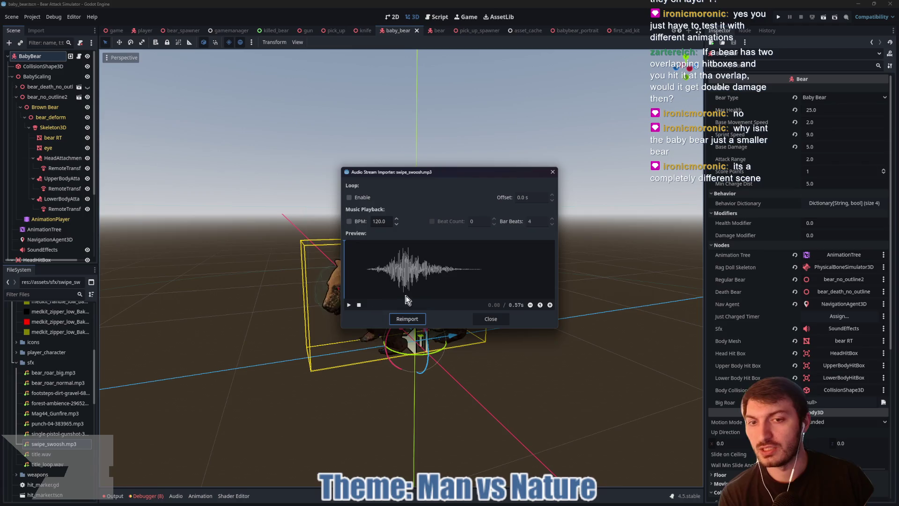
# Step: Preview swipe_swoosh.mp3 in the importer, close it, and select the AggroArea CollisionShape3D
pyautogui.click(349, 304)
pyautogui.click(349, 305)
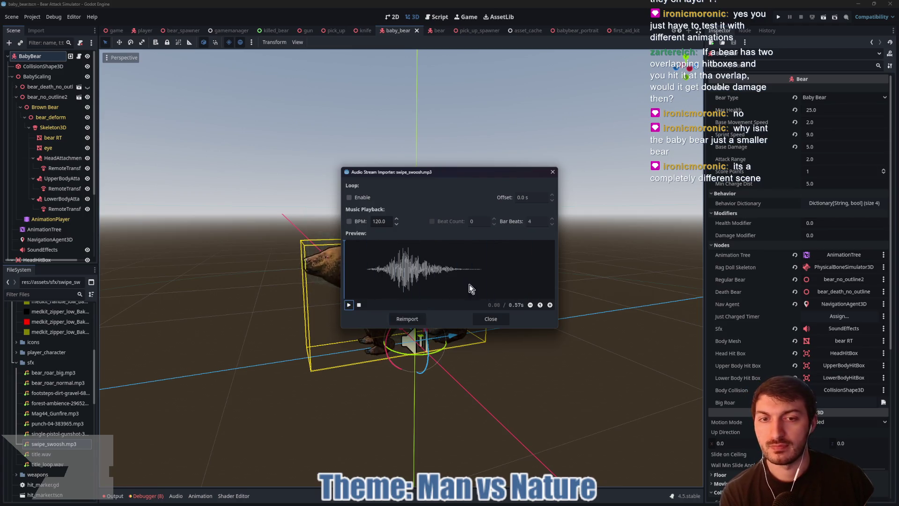
pyautogui.click(489, 318)
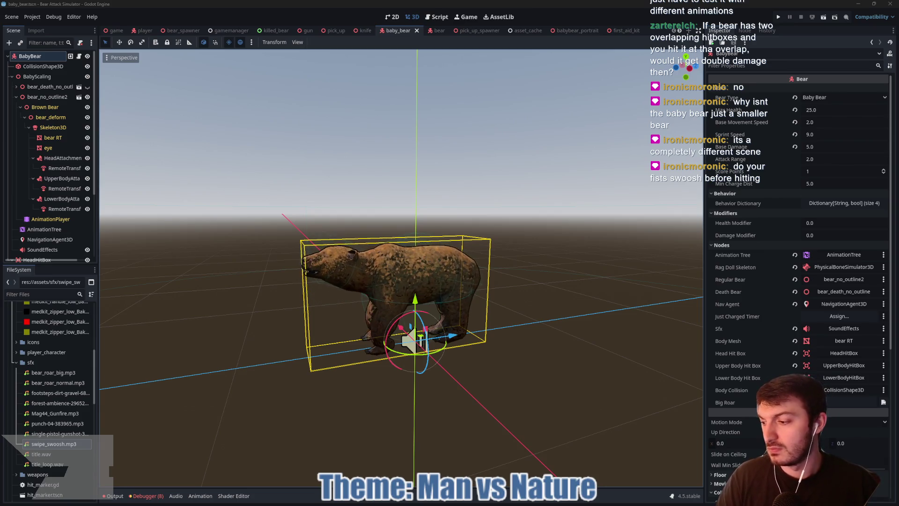
pyautogui.click(252, 214)
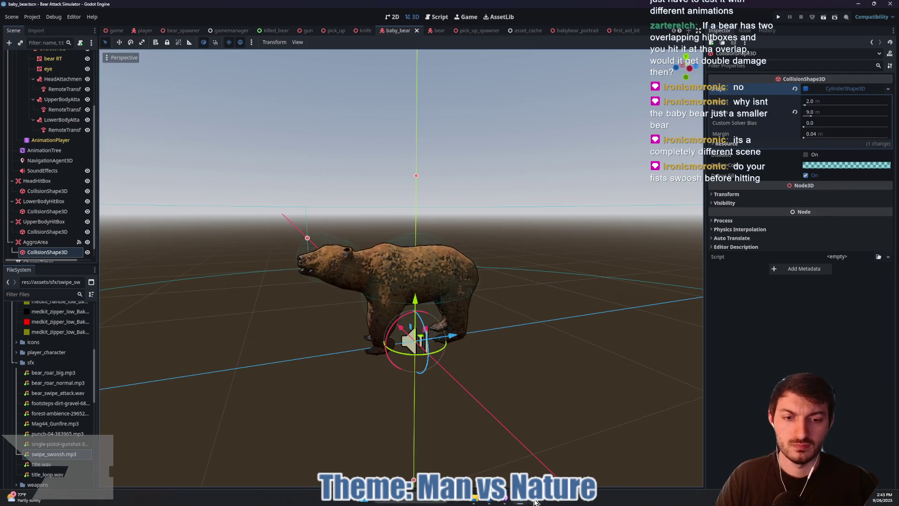
pyautogui.click(521, 502)
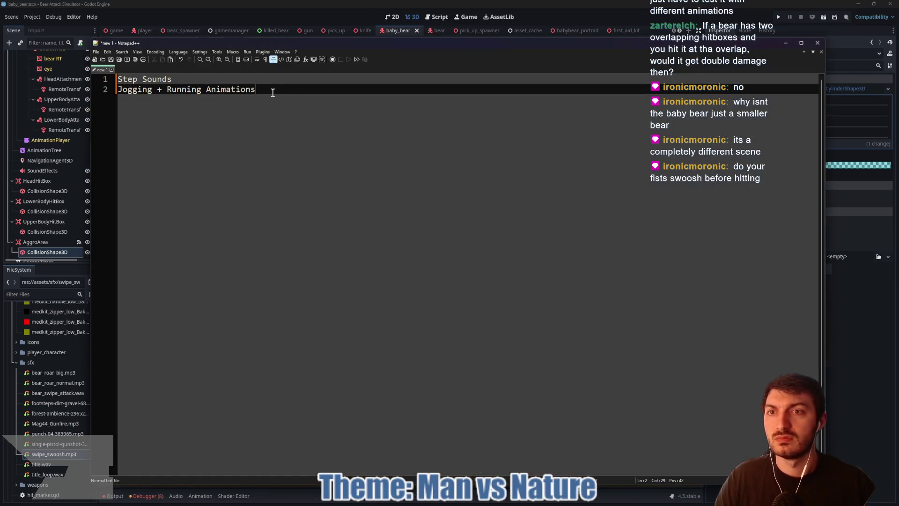
# Step: Add the note line 'Fists Swoosh Sound then Fist Impact Sound', cancelling the Save As prompt
pyautogui.press('Return')
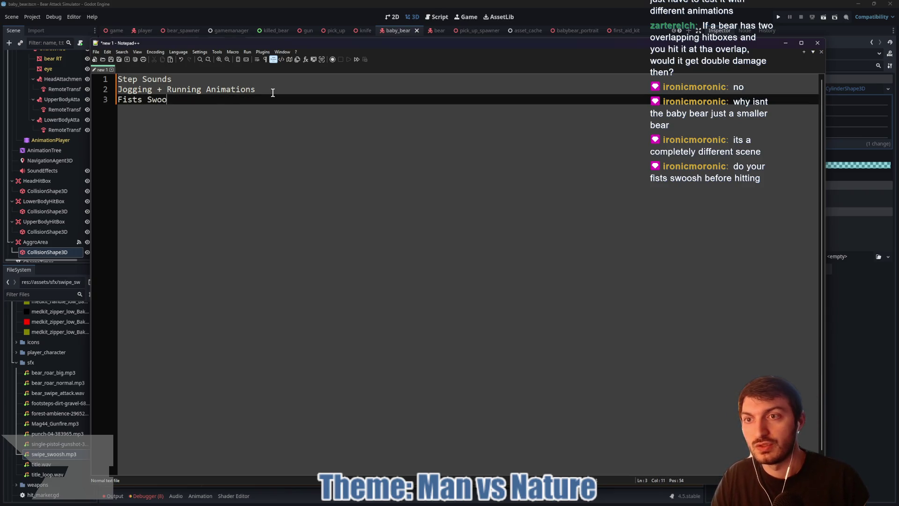
pyautogui.write('sh Sound')
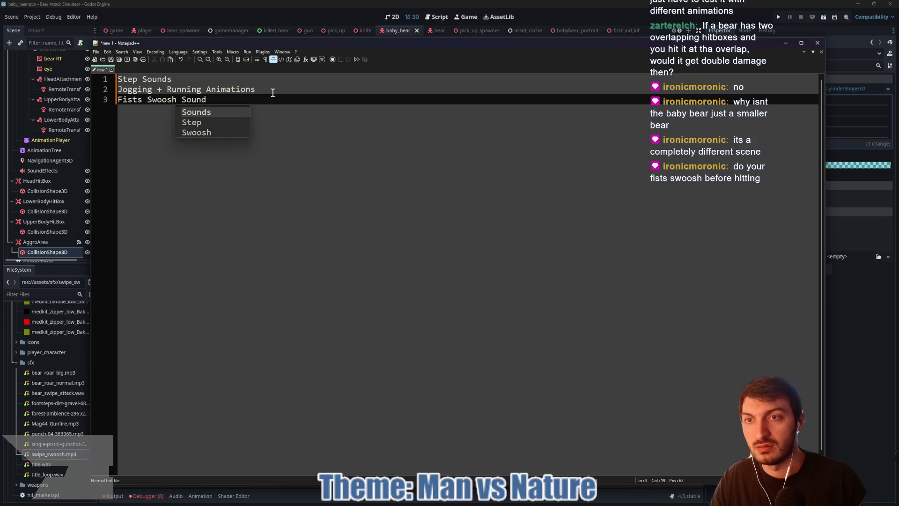
pyautogui.write(' then Imp')
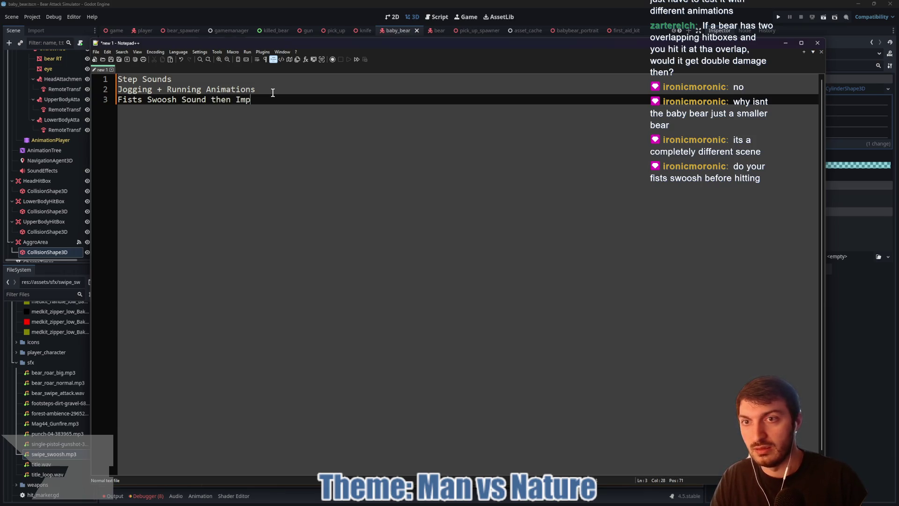
pyautogui.press('BackSpace')
pyautogui.press('BackSpace')
pyautogui.press('BackSpace')
pyautogui.write('Fist I')
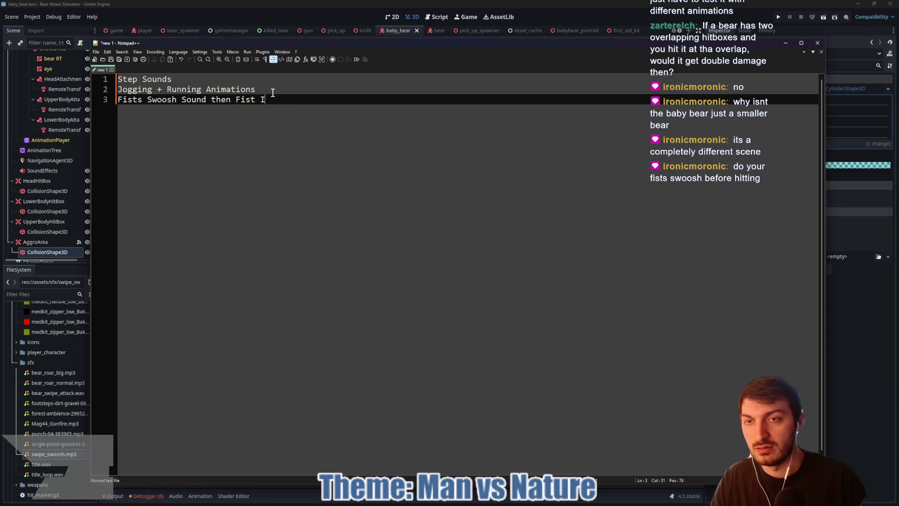
pyautogui.write('mpact Sound')
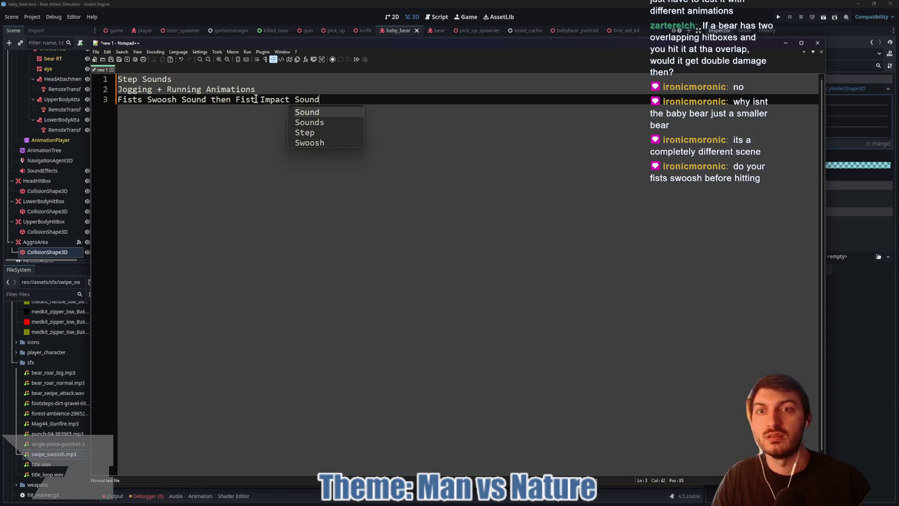
pyautogui.hotkey('ctrl', 's')
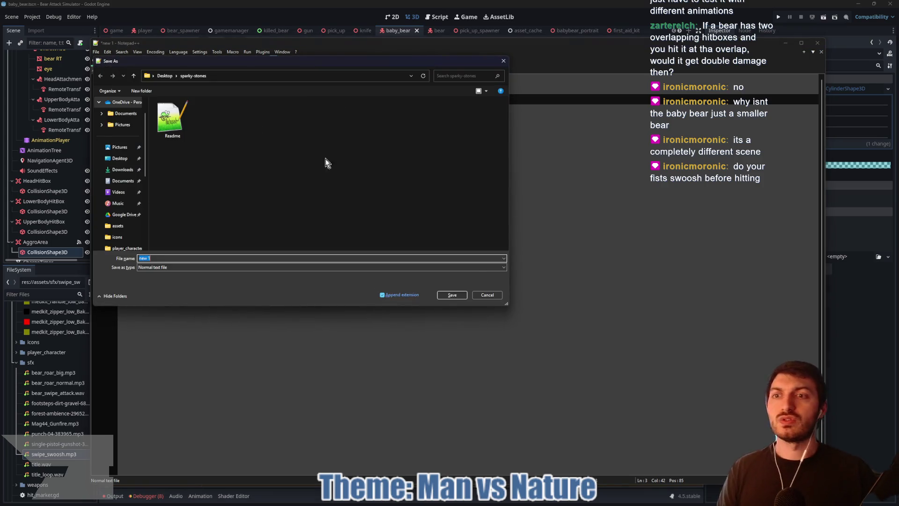
pyautogui.click(487, 295)
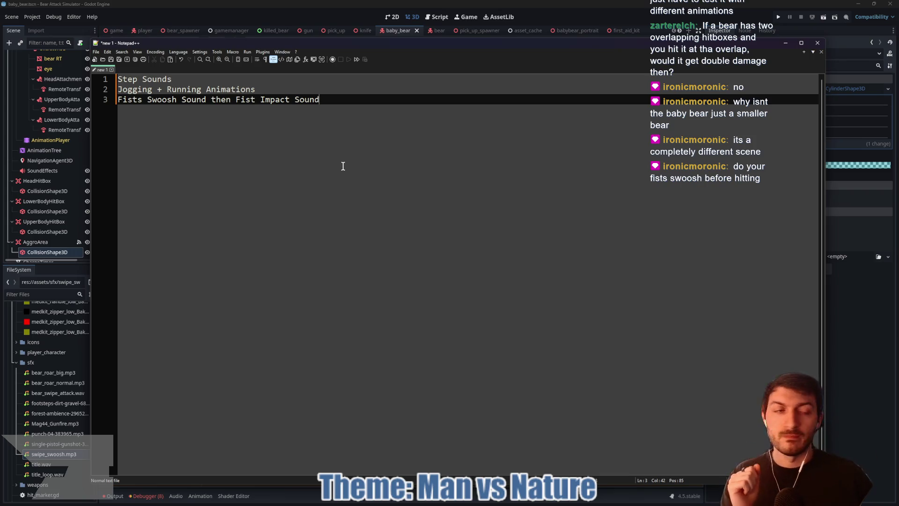
# Step: Back in Godot, show the parent bear.gd attack() code and bring up the AnimationTree editor
pyautogui.click(878, 335)
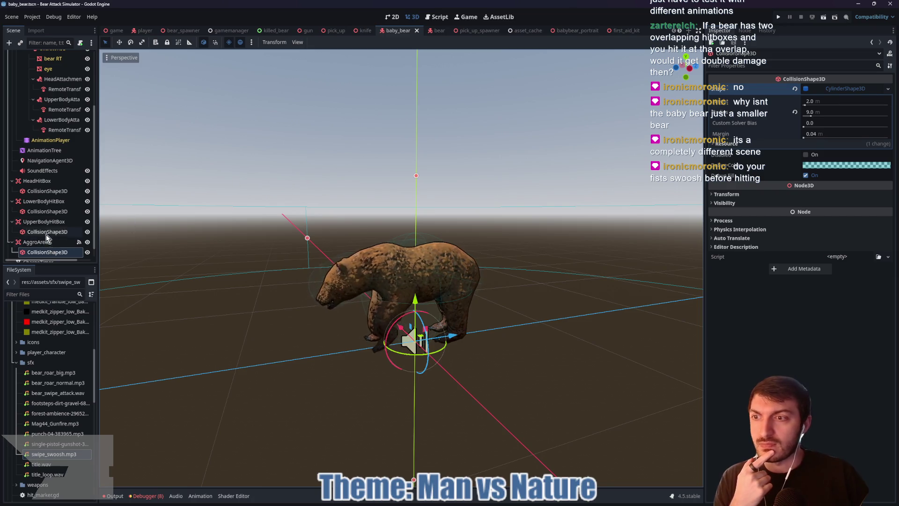
pyautogui.scroll(3, 55, 178)
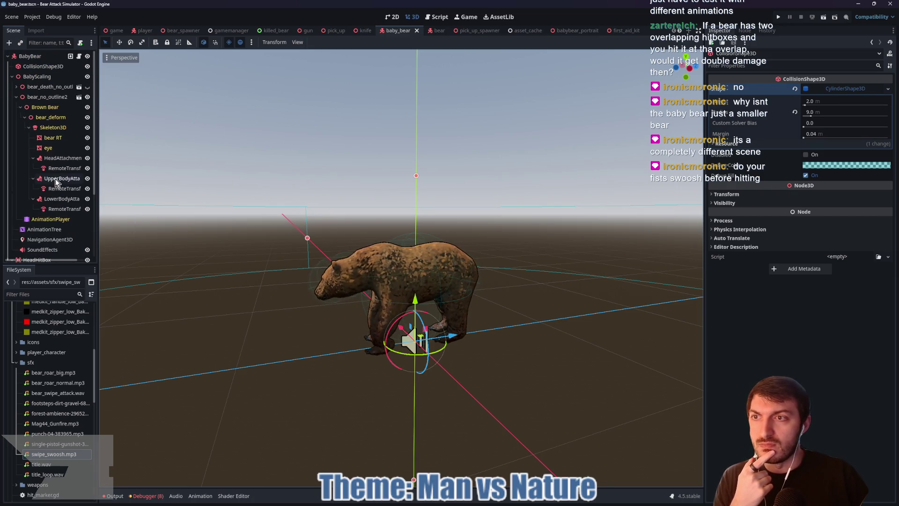
pyautogui.click(79, 57)
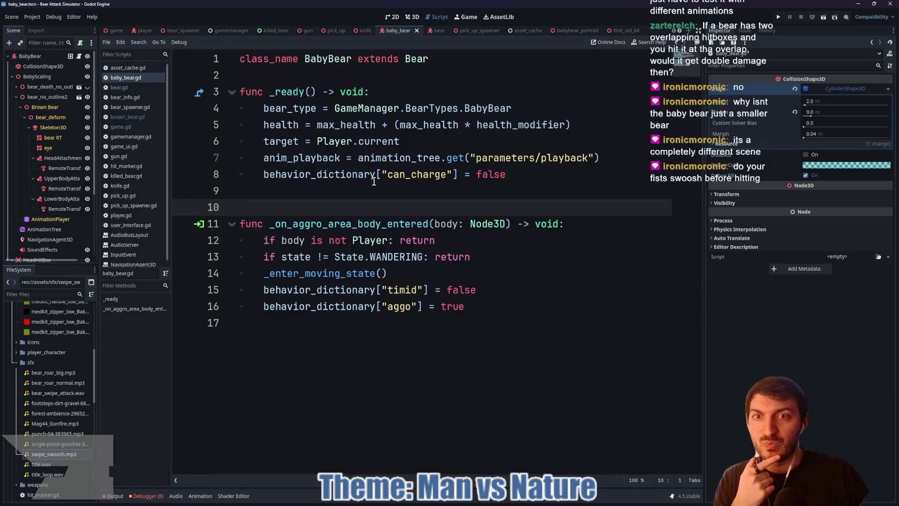
pyautogui.keyDown('ctrl'); pyautogui.click(418, 63); pyautogui.keyUp('ctrl')
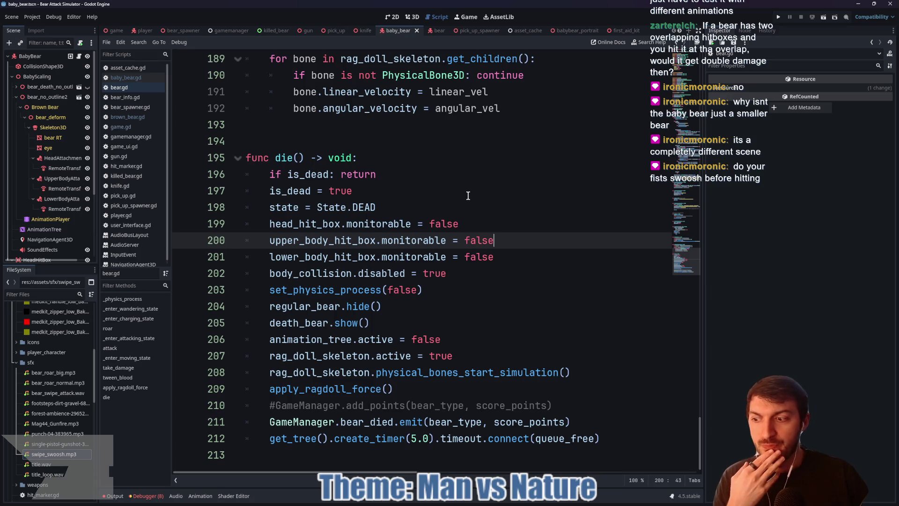
pyautogui.scroll(9, 469, 195)
pyautogui.scroll(-9, 465, 206)
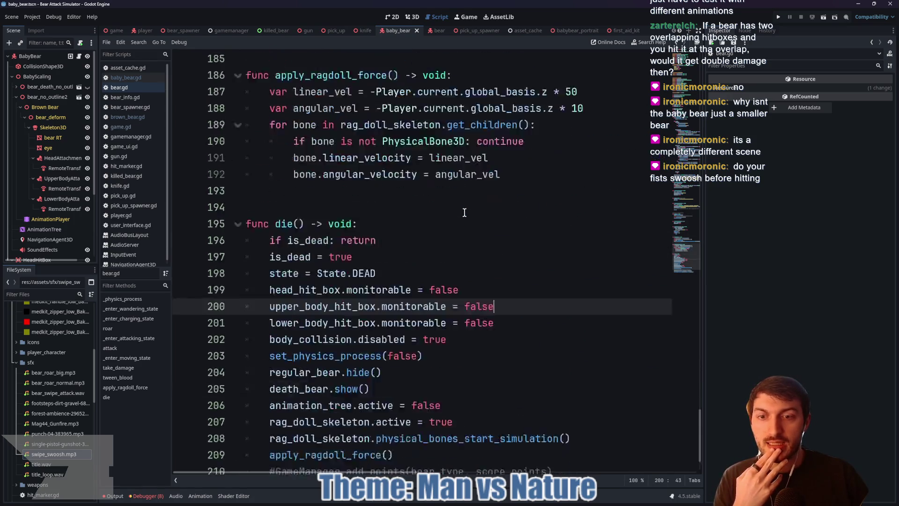
pyautogui.scroll(11, 497, 279)
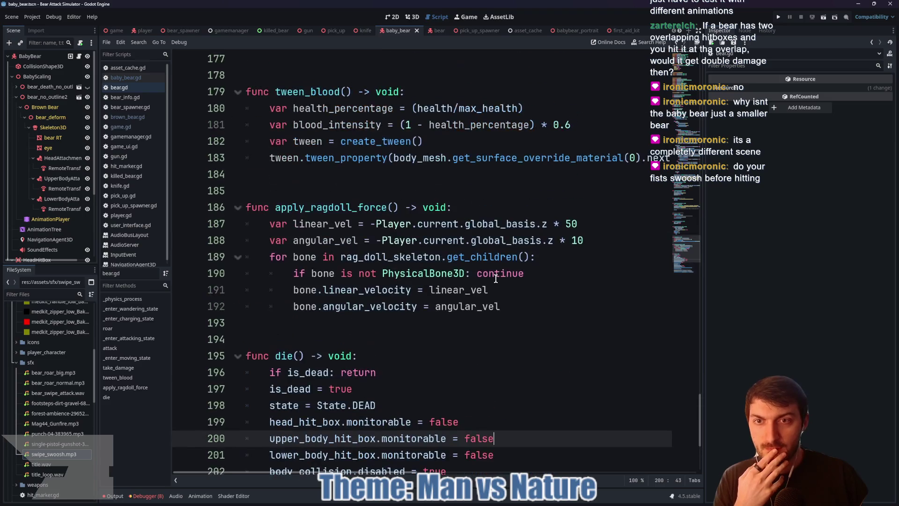
pyautogui.scroll(3, 477, 267)
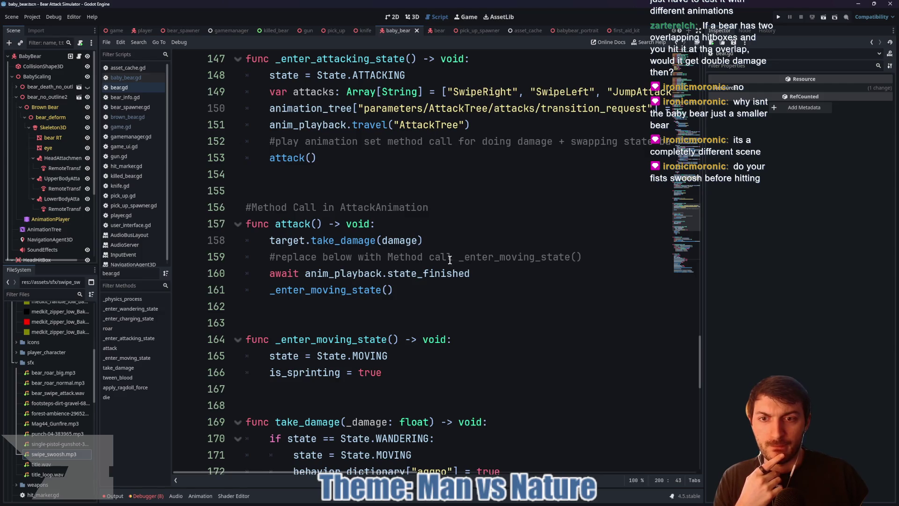
pyautogui.doubleClick(342, 259)
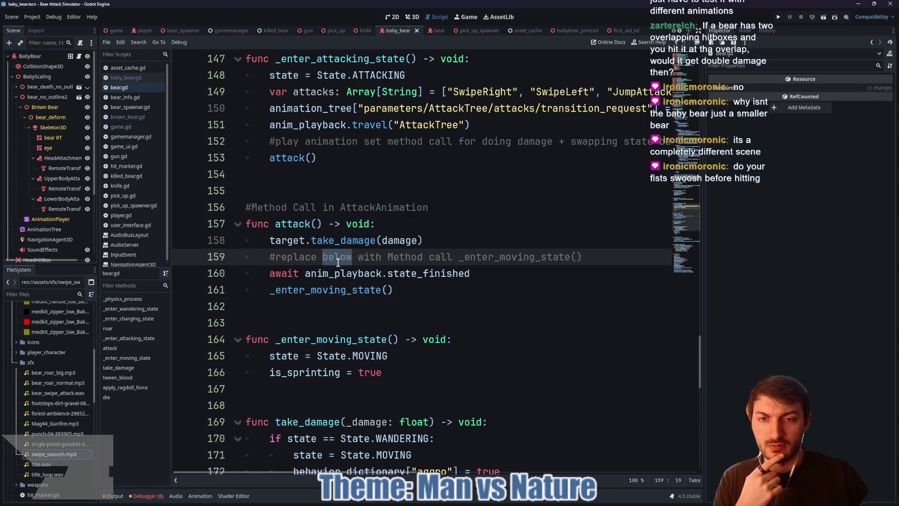
pyautogui.click(50, 220)
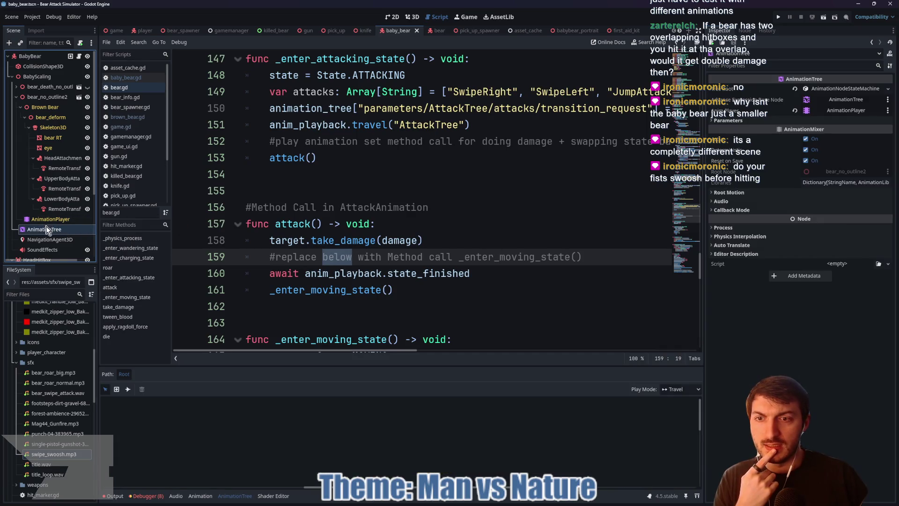
# Step: Load the bear/bear_angry animation and enlarge the animation panel
pyautogui.click(238, 414)
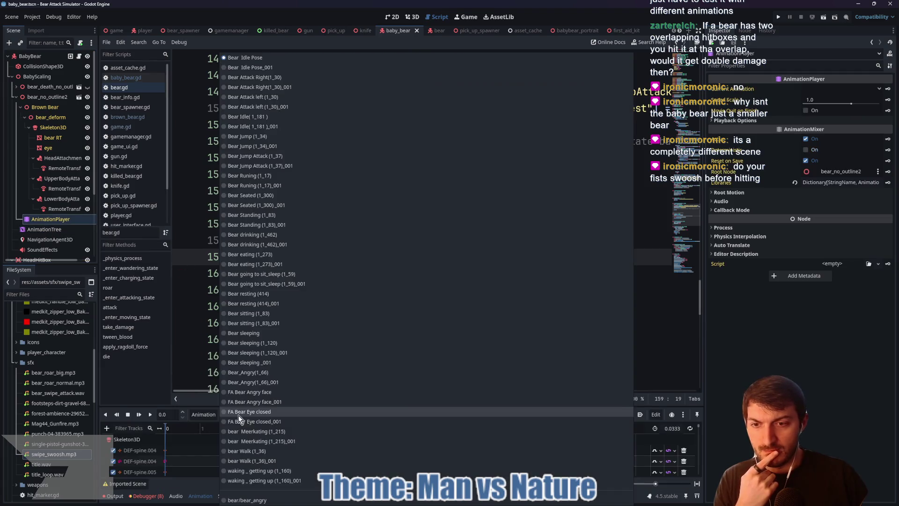
pyautogui.click(265, 500)
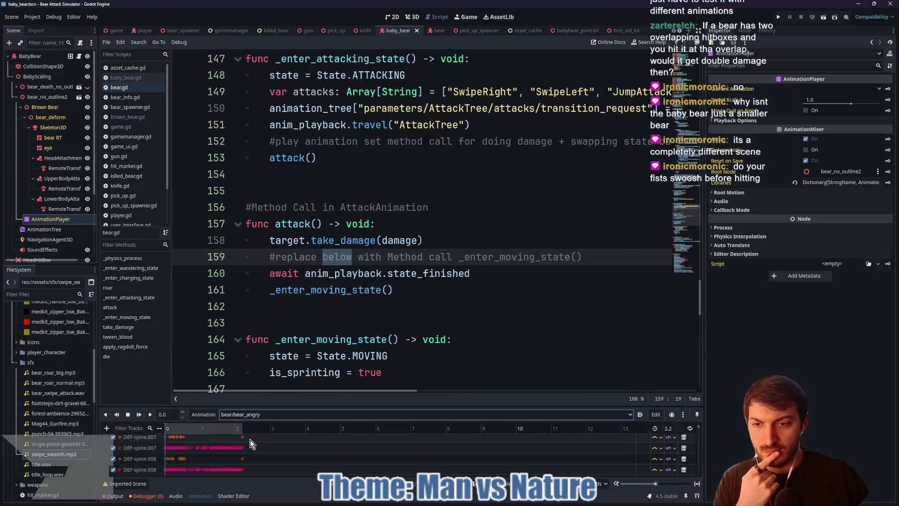
pyautogui.moveTo(342, 406); pyautogui.dragTo(337, 322)
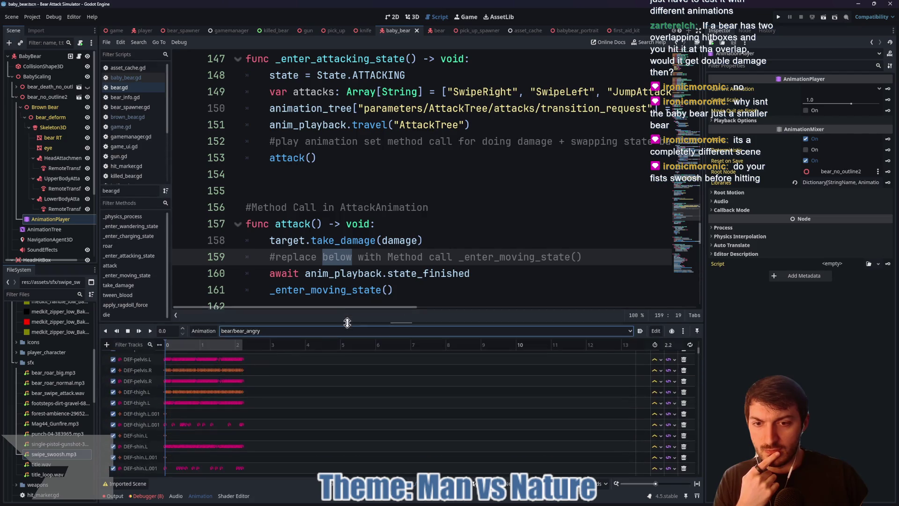
pyautogui.scroll(-15, 306, 401)
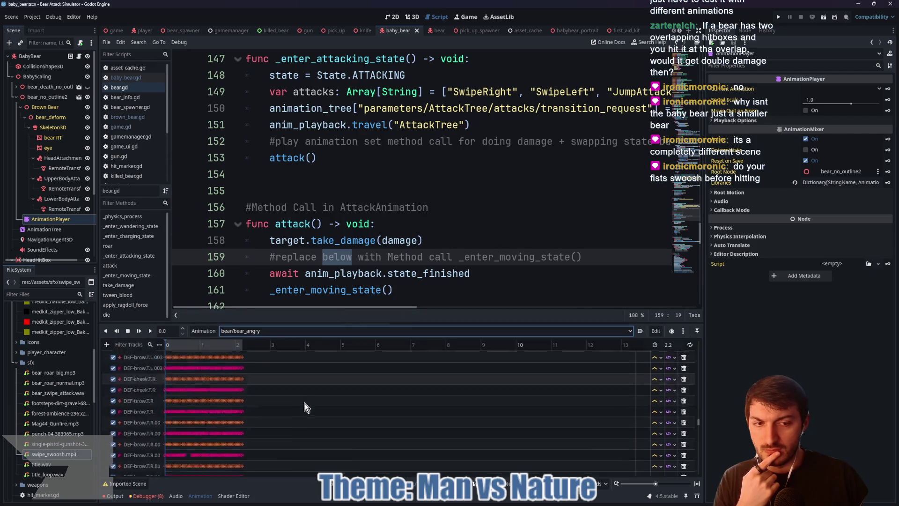
pyautogui.scroll(-10, 306, 406)
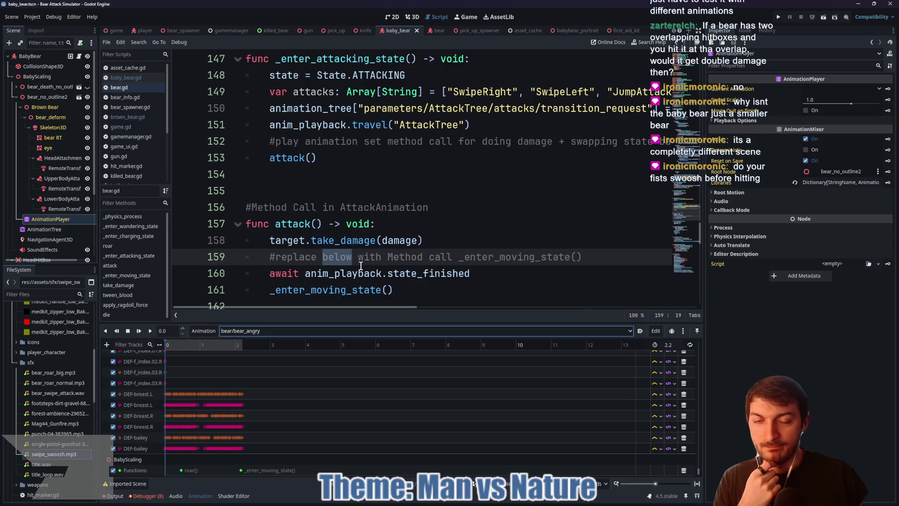
# Step: Switch the animation panel to the Bear Attack Right(1_30)_001 clip
pyautogui.click(266, 331)
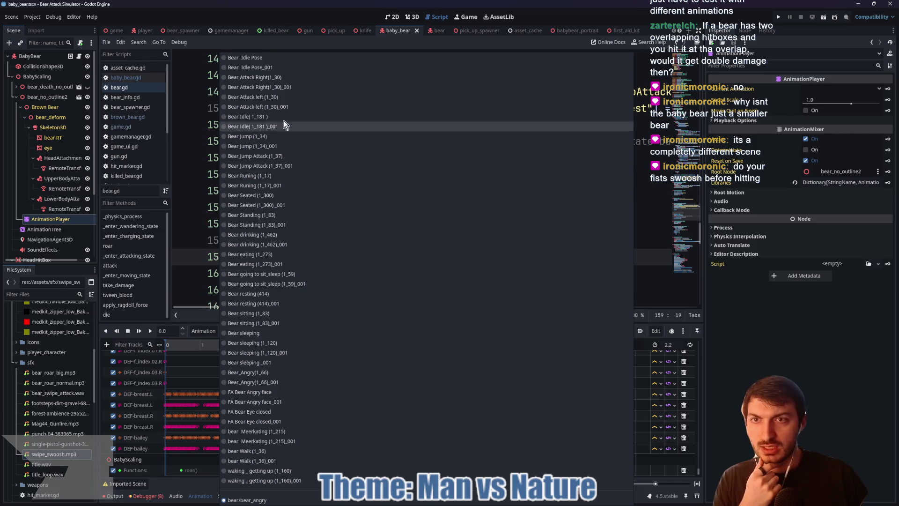
pyautogui.click(656, 255)
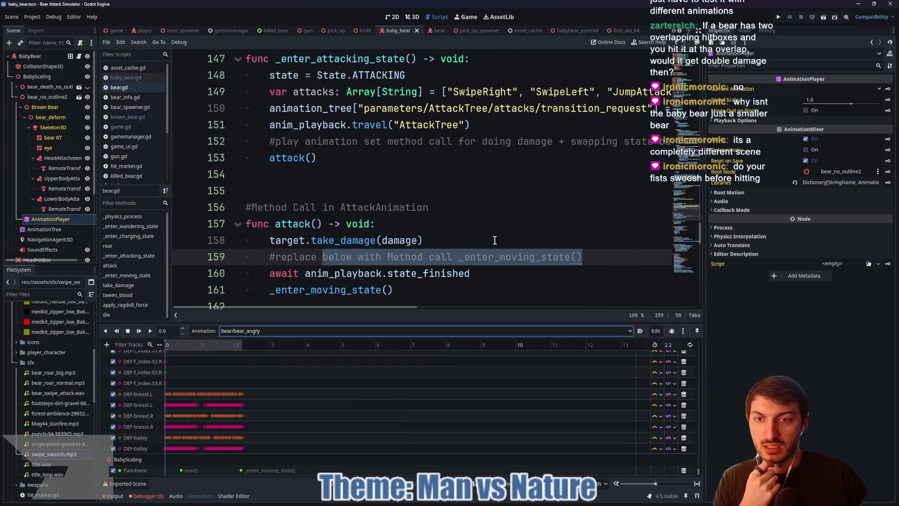
pyautogui.click(451, 256)
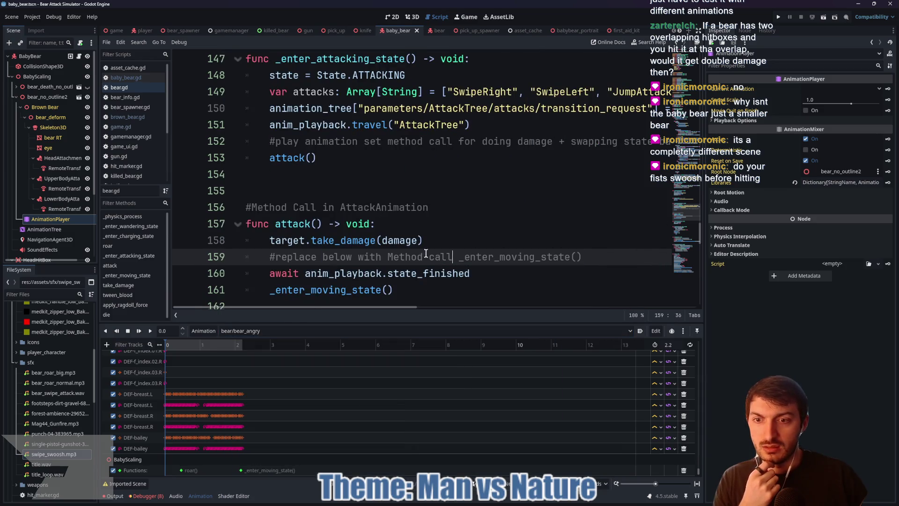
pyautogui.click(270, 332)
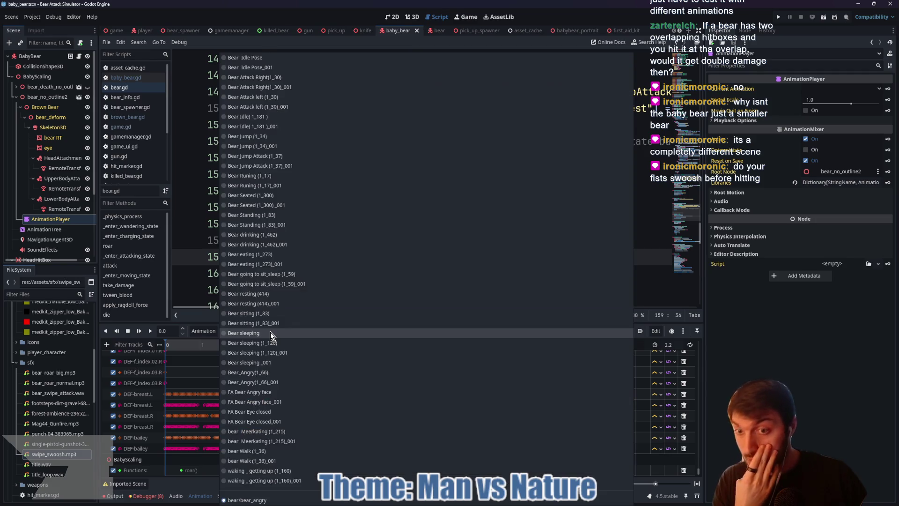
pyautogui.click(287, 88)
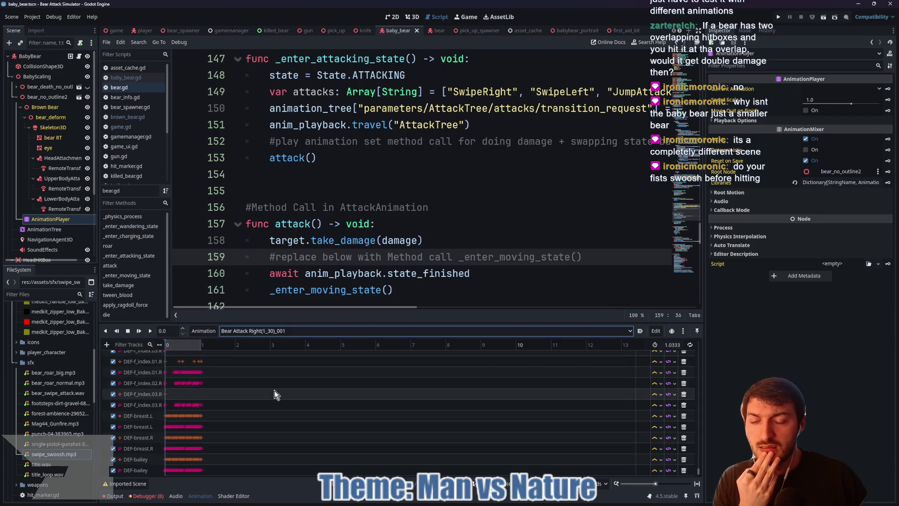
pyautogui.scroll(1, 257, 392)
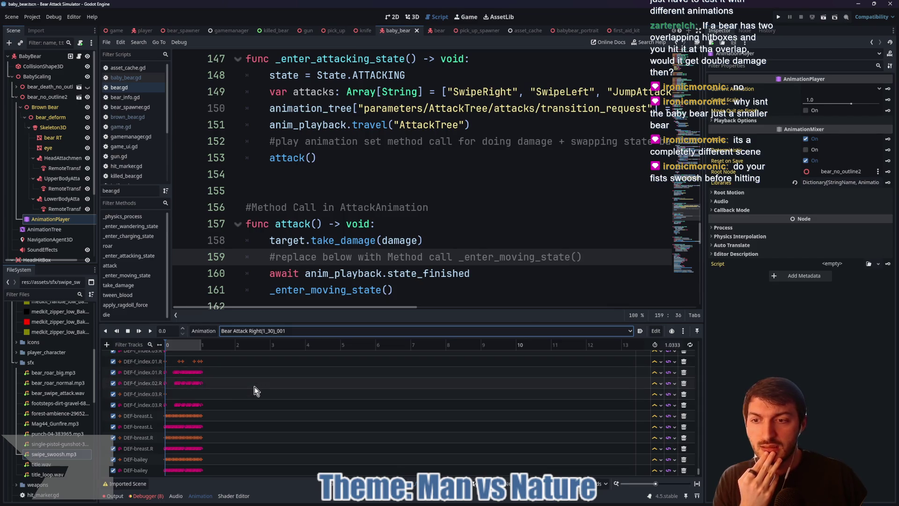
pyautogui.click(107, 345)
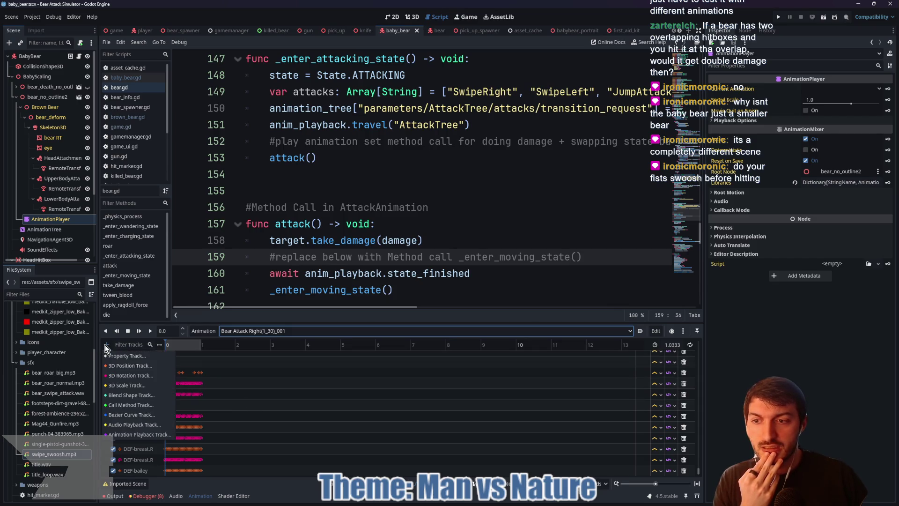
# Step: Add a BabyBear Call Method track to Bear Attack Right(1_30)_001 with an attack() key at 0.68 s
pyautogui.click(131, 405)
pyautogui.click(422, 153)
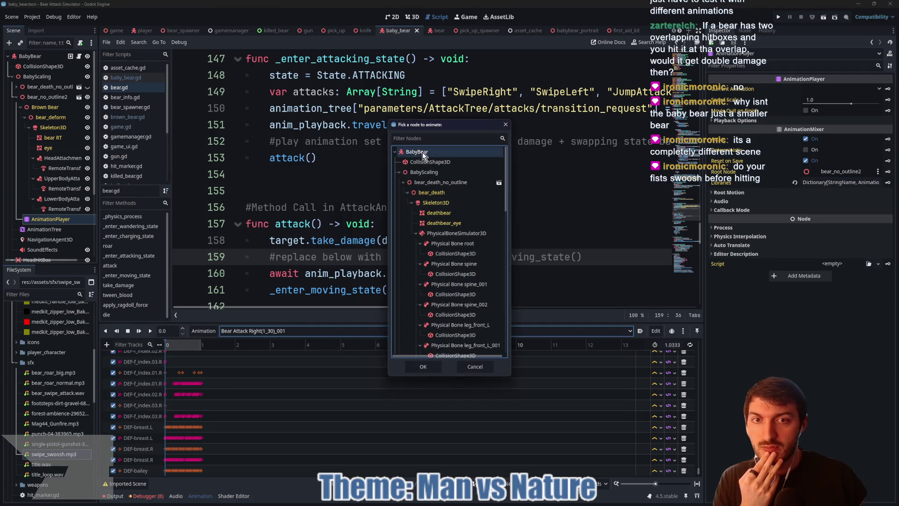
pyautogui.click(423, 366)
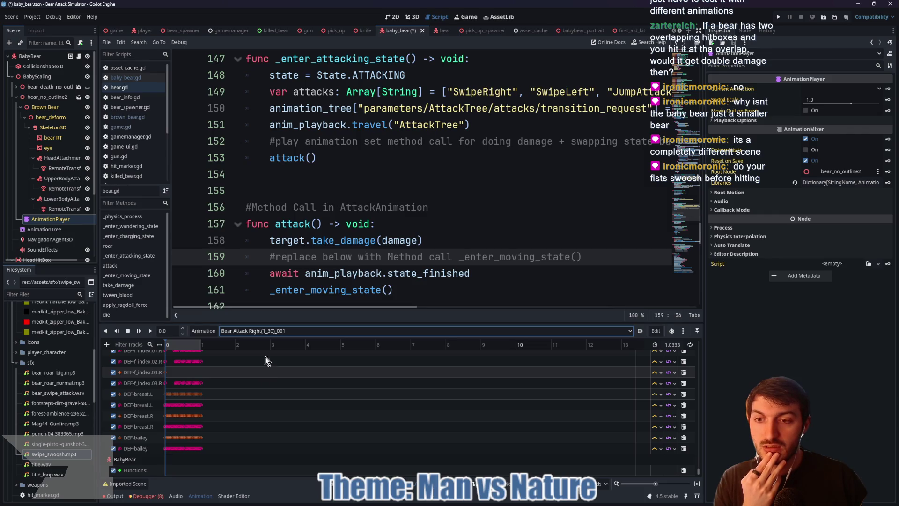
pyautogui.click(416, 18)
pyautogui.moveTo(189, 344)
pyautogui.mouseDown()
pyautogui.moveTo(181, 345)
pyautogui.moveTo(189, 345)
pyautogui.mouseUp()
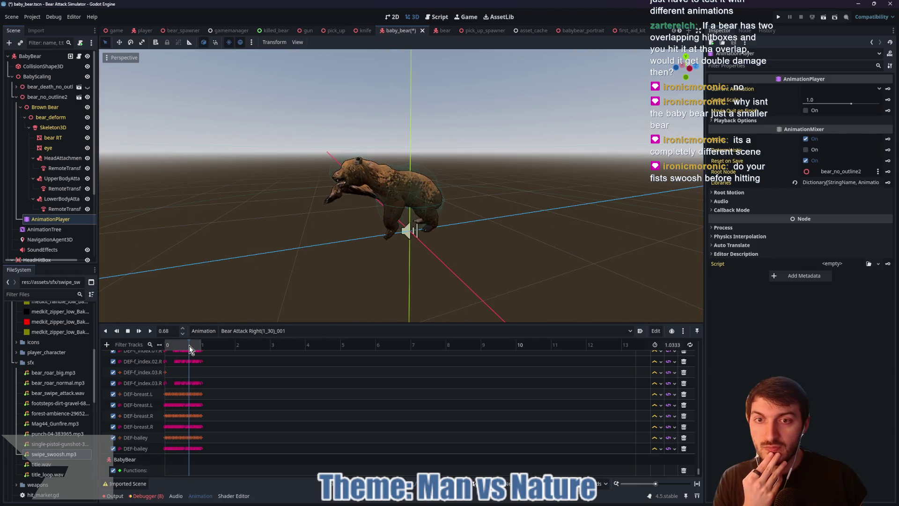
pyautogui.rightClick(190, 473)
pyautogui.click(198, 481)
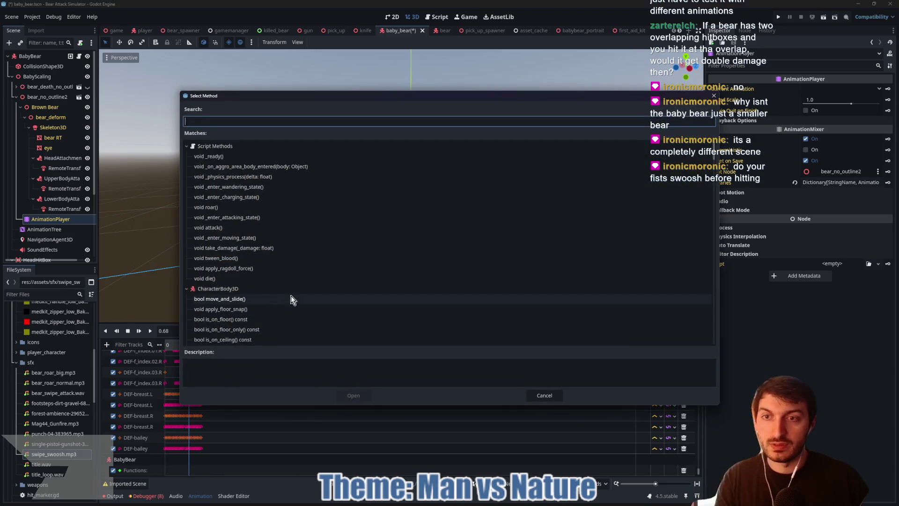
pyautogui.write('atta')
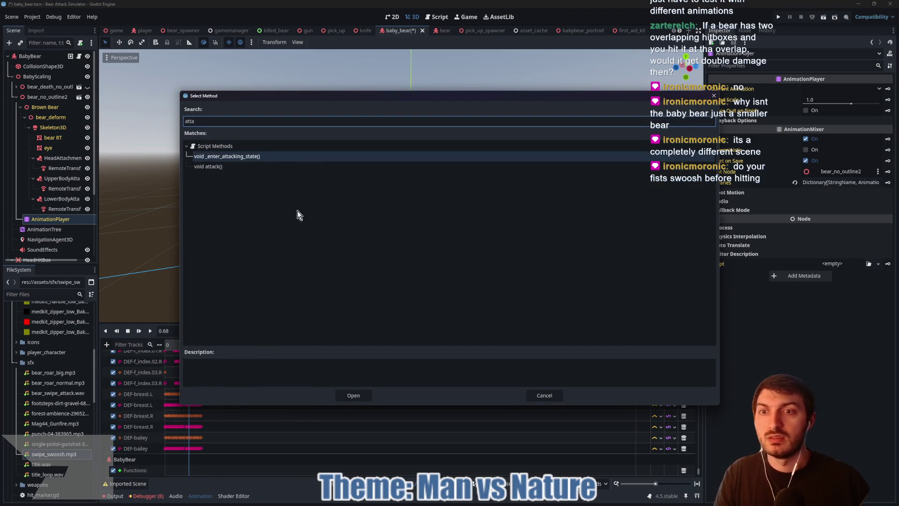
pyautogui.click(251, 166)
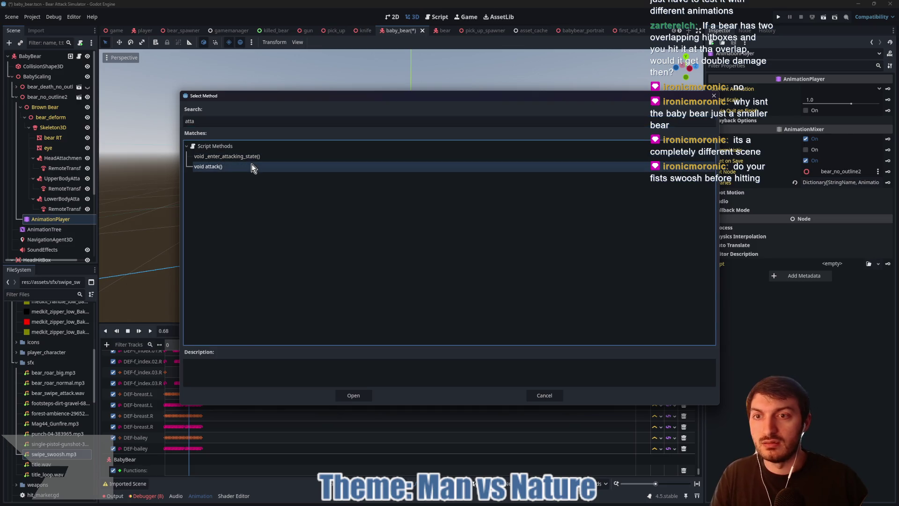
pyautogui.click(347, 394)
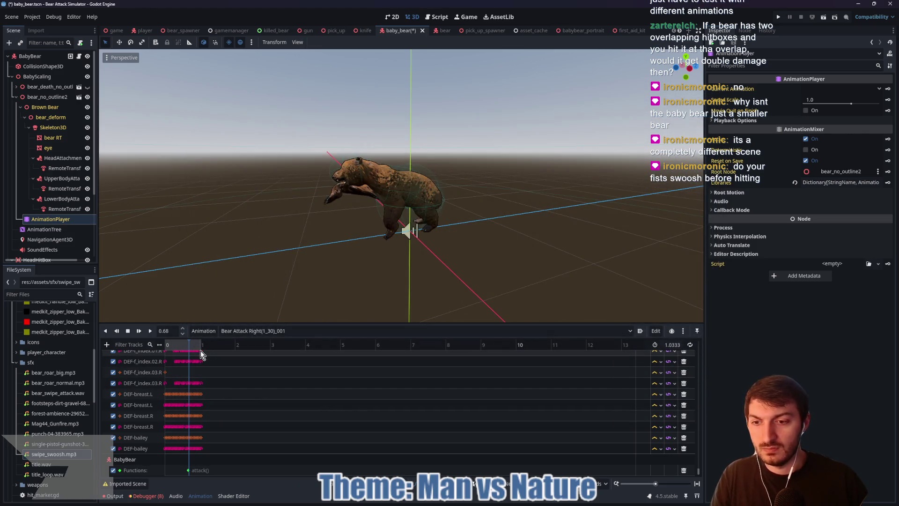
pyautogui.click(285, 331)
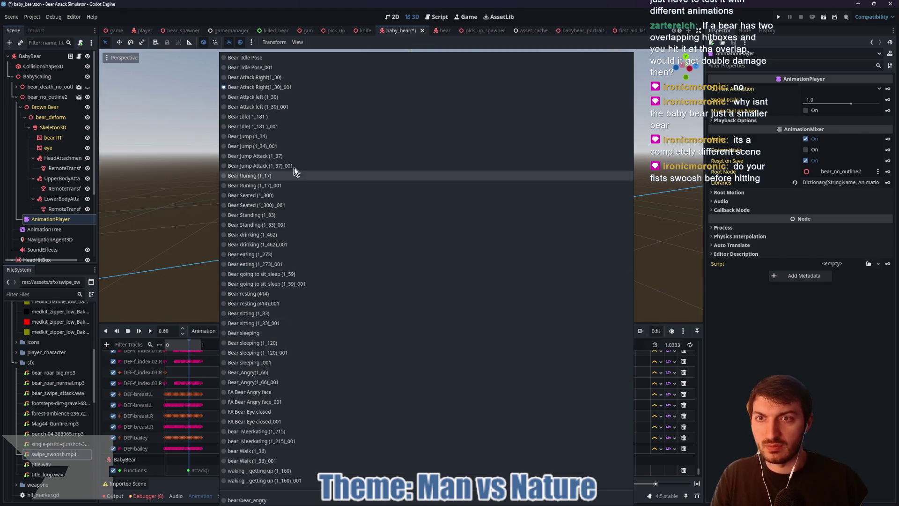
# Step: Give Bear Attack left (1_30)_001 a BabyBear method track calling attack() at about 0.66 s
pyautogui.click(290, 107)
pyautogui.click(106, 344)
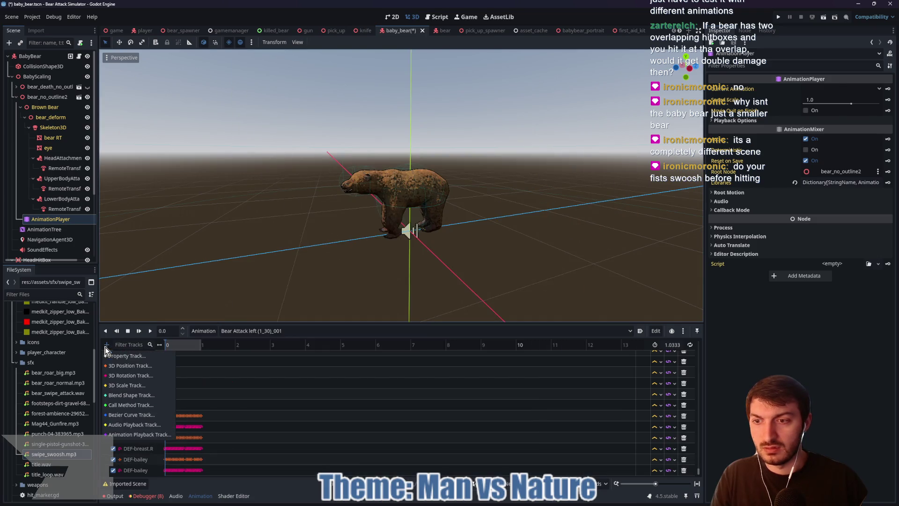
pyautogui.click(130, 400)
pyautogui.click(431, 151)
pyautogui.click(423, 367)
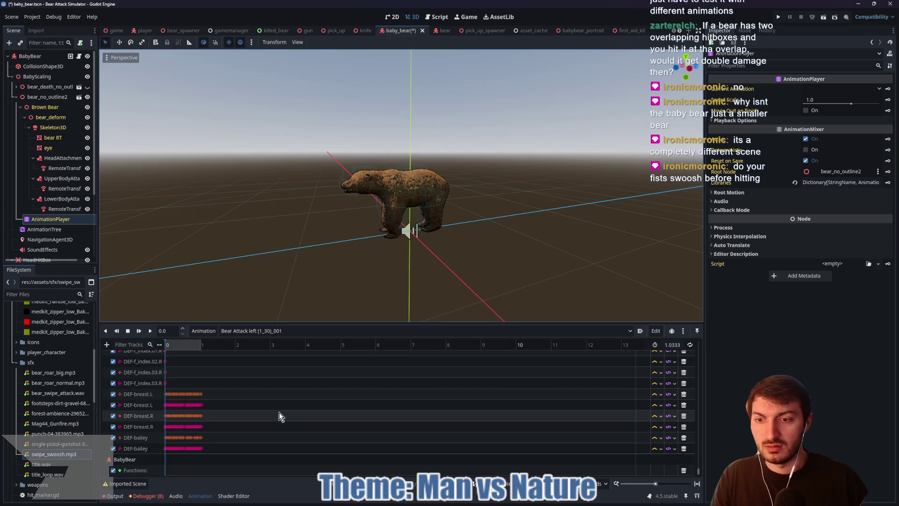
pyautogui.moveTo(177, 346); pyautogui.dragTo(188, 343)
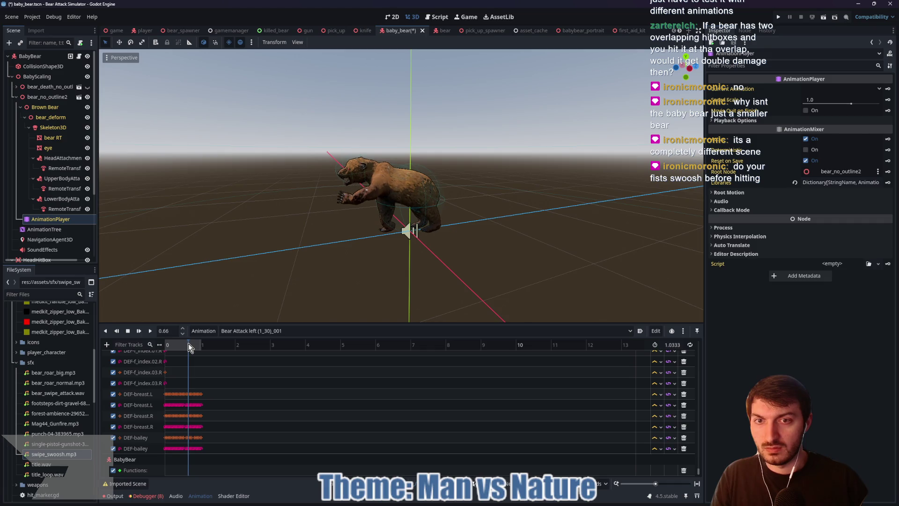
pyautogui.rightClick(188, 471)
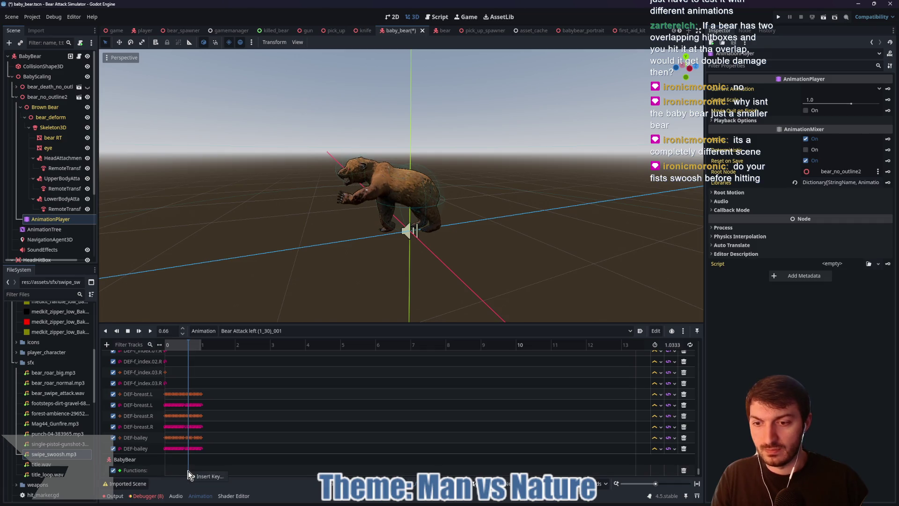
pyautogui.click(195, 476)
pyautogui.write('tta')
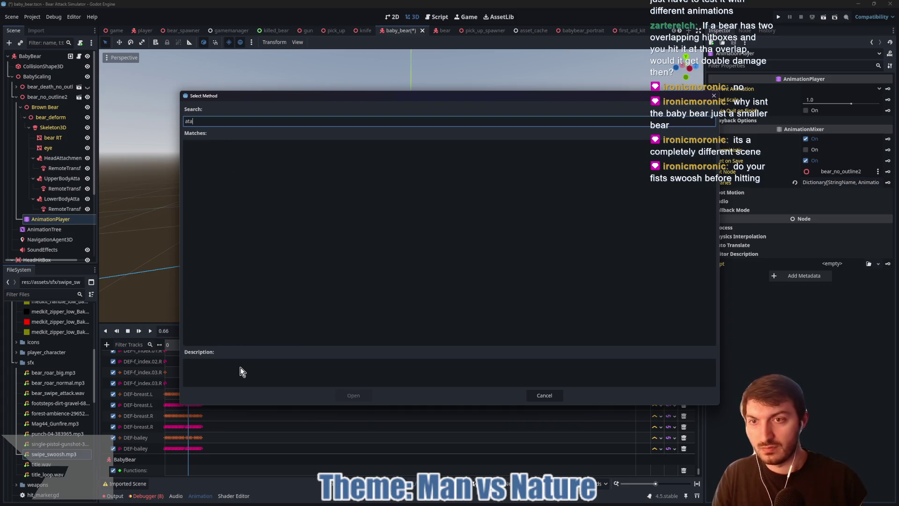
pyautogui.click(206, 166)
pyautogui.click(354, 395)
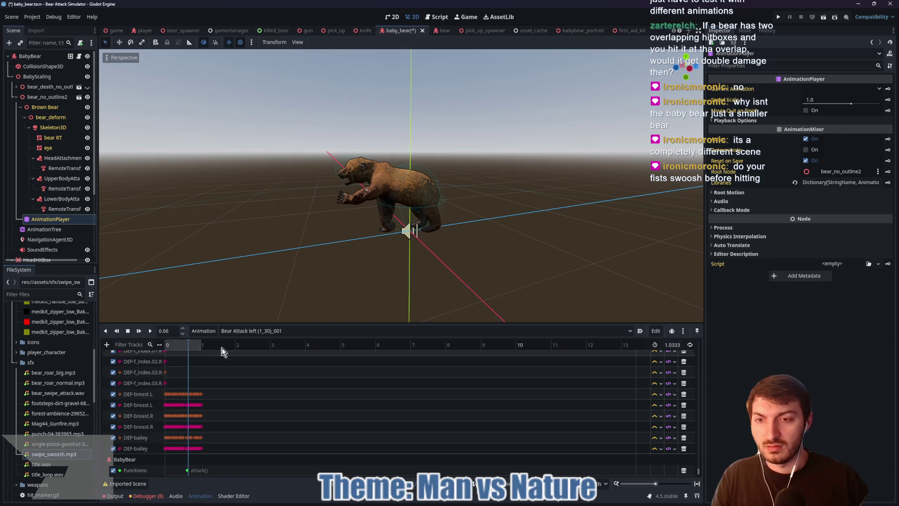
# Step: Load Bear Jump Attack (1_37)_001, scrub into the leap, and add a BabyBear Call Method track
pyautogui.click(259, 331)
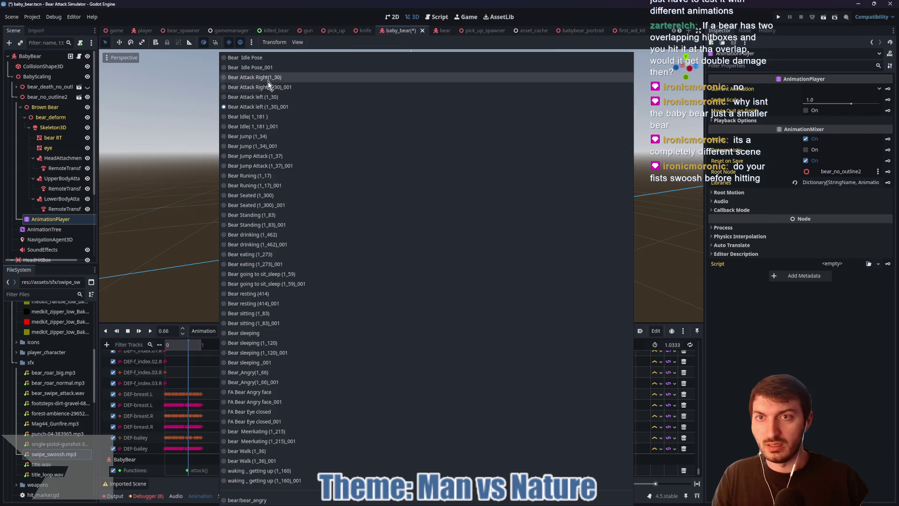
pyautogui.click(283, 166)
pyautogui.moveTo(170, 341); pyautogui.dragTo(195, 343)
pyautogui.click(195, 345)
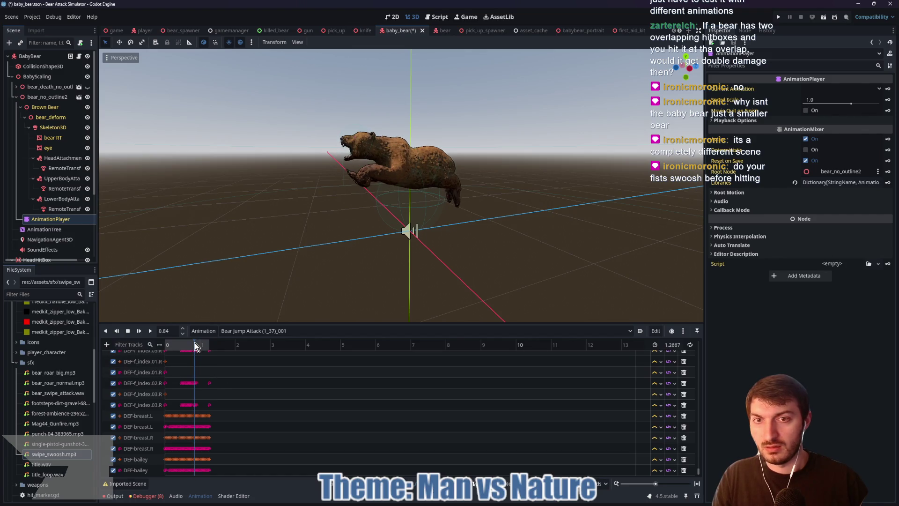
pyautogui.click(107, 344)
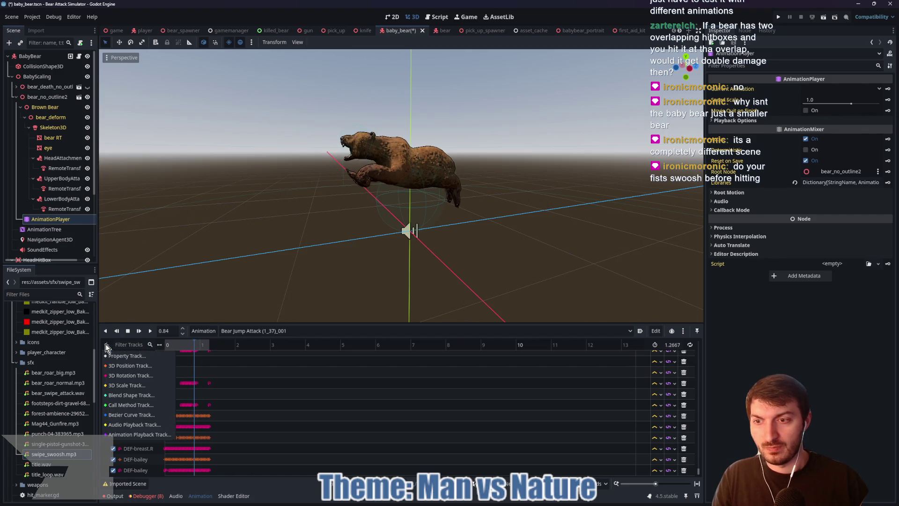
pyautogui.click(133, 405)
pyautogui.click(422, 151)
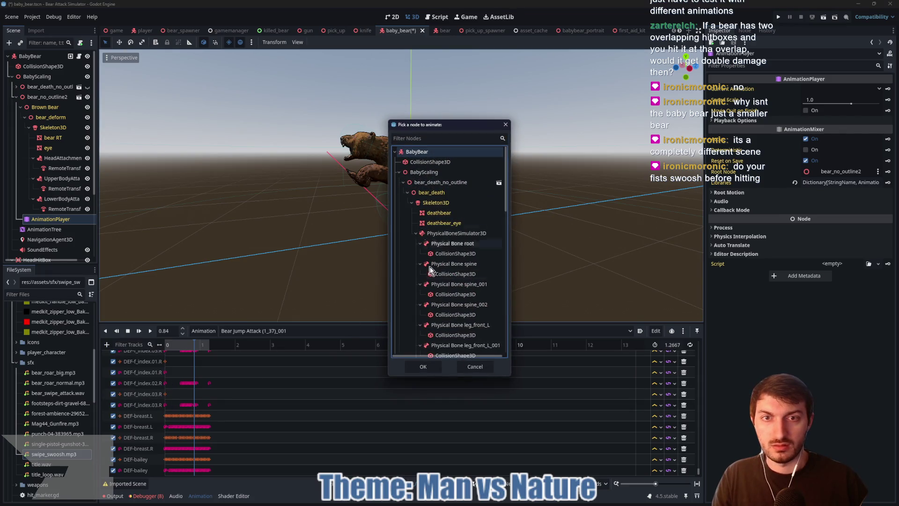
pyautogui.click(423, 366)
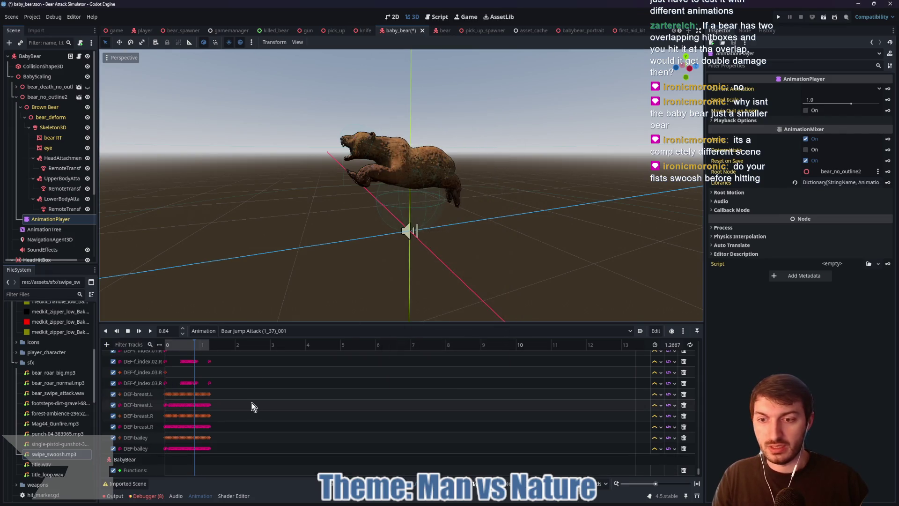
# Step: Key attack() on the new track at 0.84 s, save the scene, and open the BabyBear script
pyautogui.rightClick(194, 470)
pyautogui.click(208, 476)
pyautogui.write('attack')
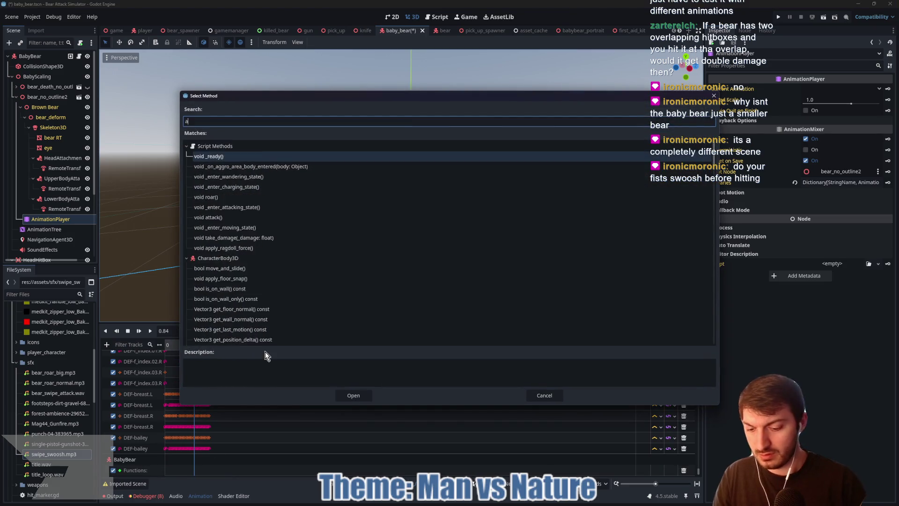
pyautogui.click(243, 167)
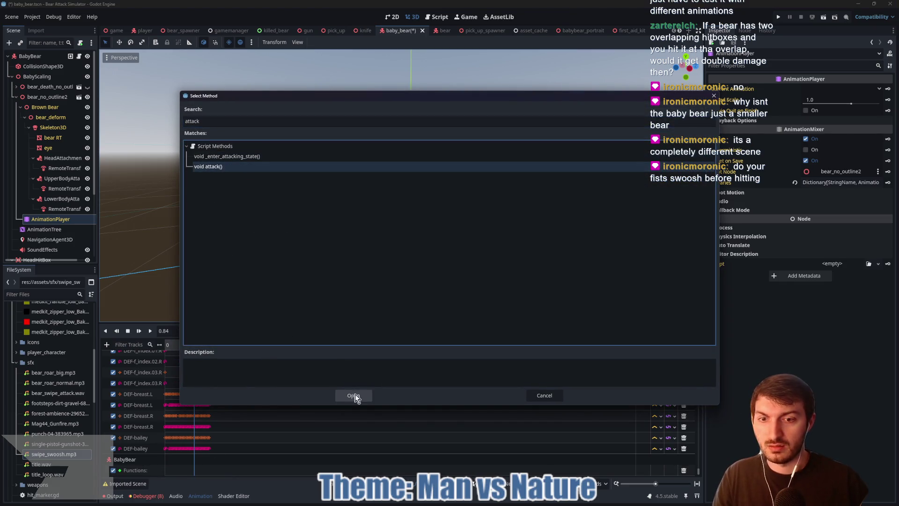
pyautogui.click(353, 395)
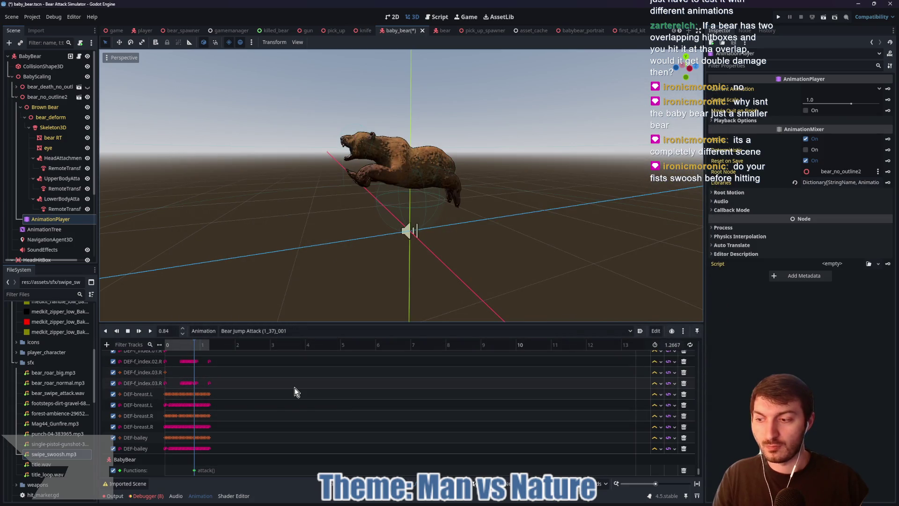
pyautogui.hotkey('ctrl', 's')
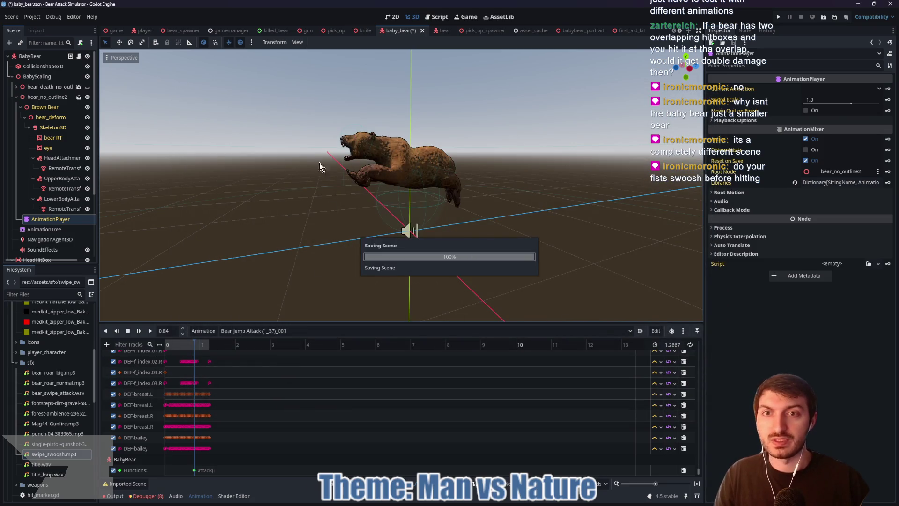
pyautogui.click(78, 57)
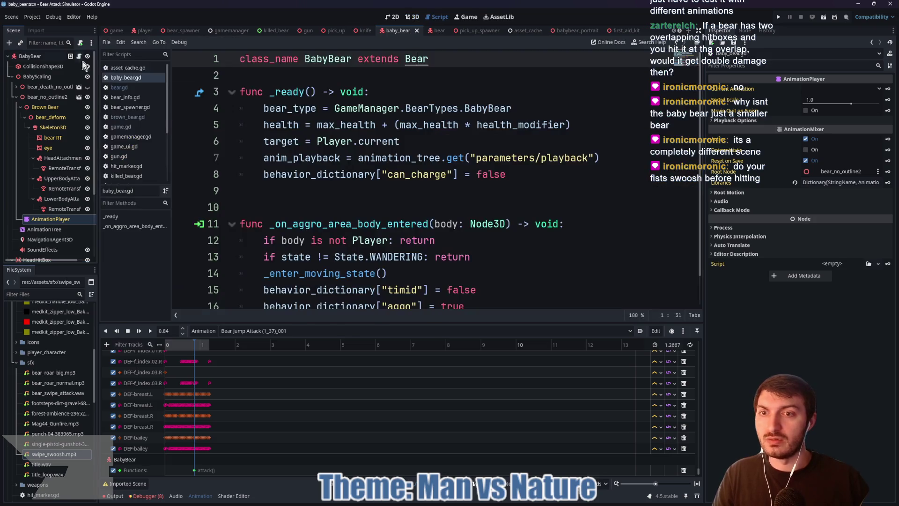
# Step: Open the parent bear.gd script and delete the await and moving-state lines from attack()
pyautogui.scroll(-1, 413, 222)
pyautogui.scroll(1, 412, 218)
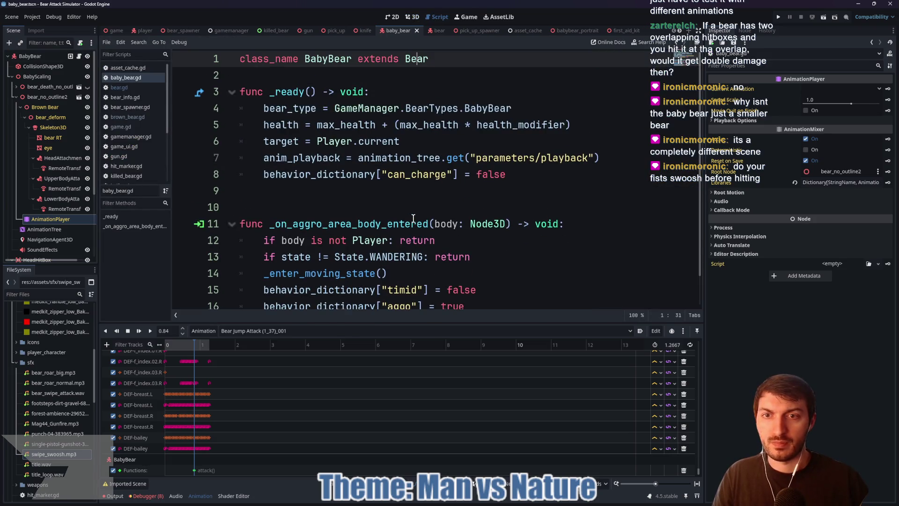
pyautogui.keyDown('ctrl'); pyautogui.click(416, 60); pyautogui.keyUp('ctrl')
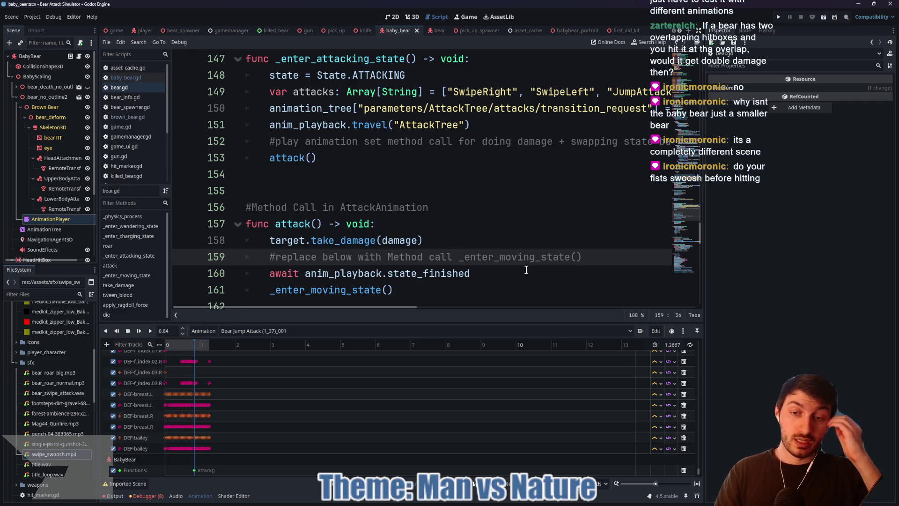
pyautogui.scroll(-2, 502, 279)
pyautogui.scroll(1, 441, 218)
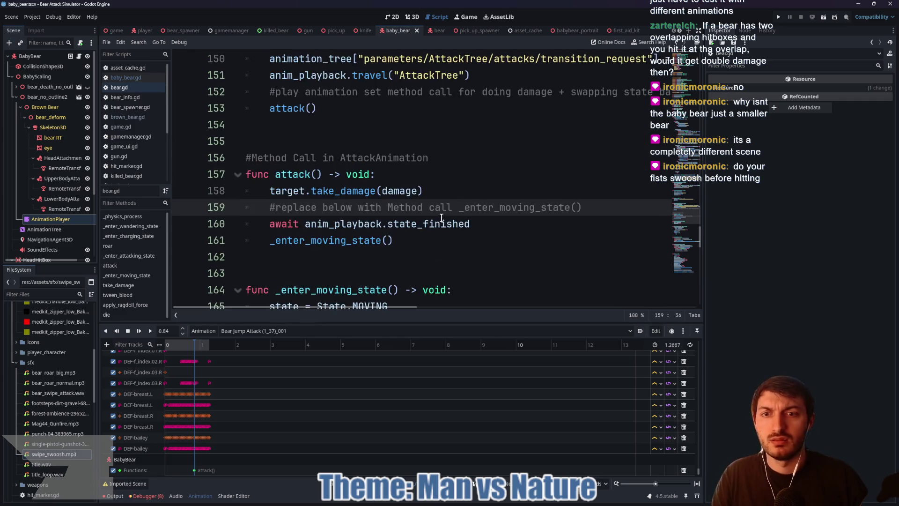
pyautogui.moveTo(406, 244)
pyautogui.mouseDown()
pyautogui.moveTo(262, 232)
pyautogui.moveTo(232, 212)
pyautogui.mouseUp()
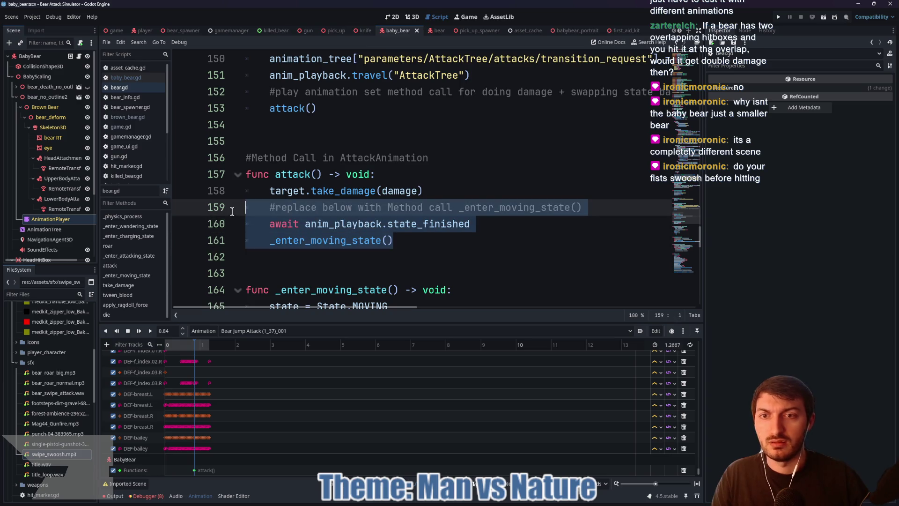
pyautogui.press('BackSpace')
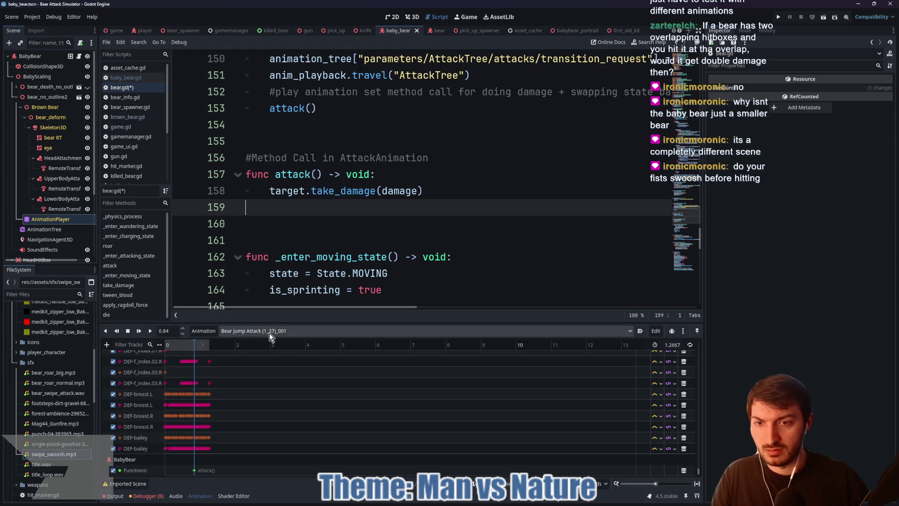
# Step: Add a _enter_moving_state() method key at the end of the jump attack animation
pyautogui.moveTo(200, 346); pyautogui.dragTo(232, 350)
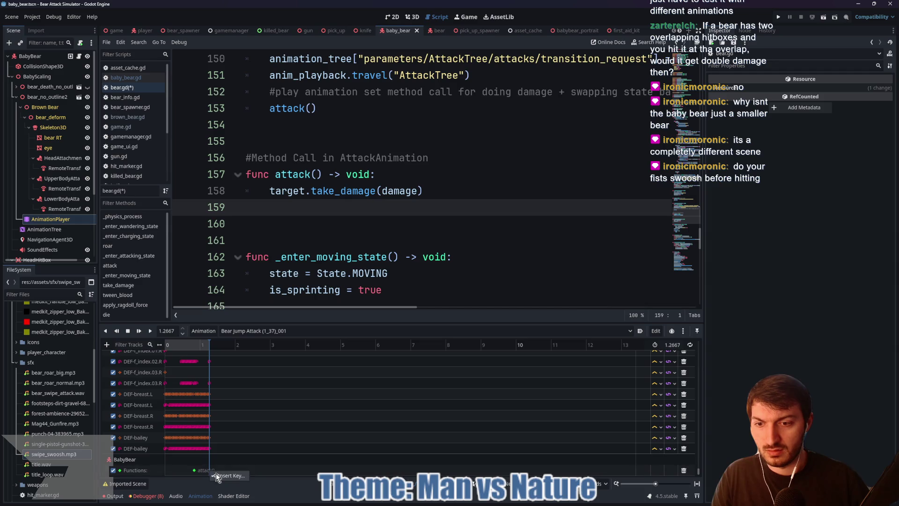
pyautogui.doubleClick(222, 473)
pyautogui.write('enter')
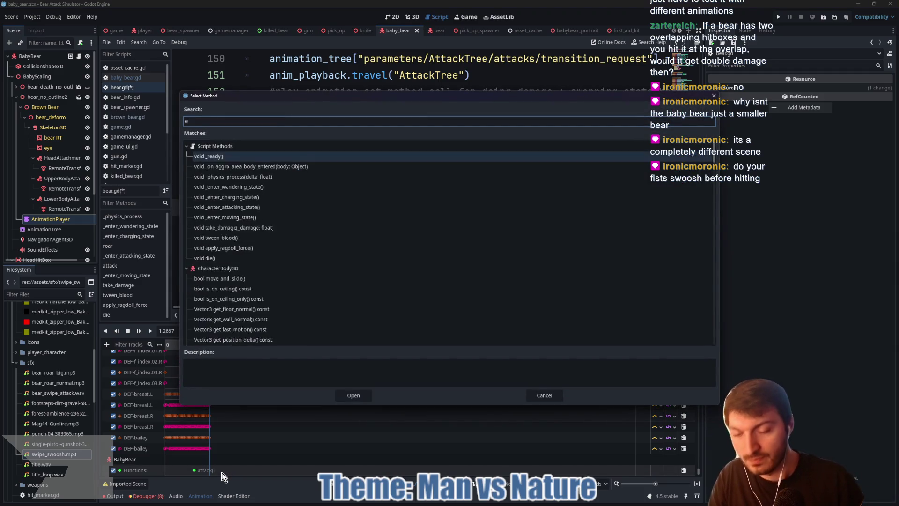
pyautogui.click(281, 197)
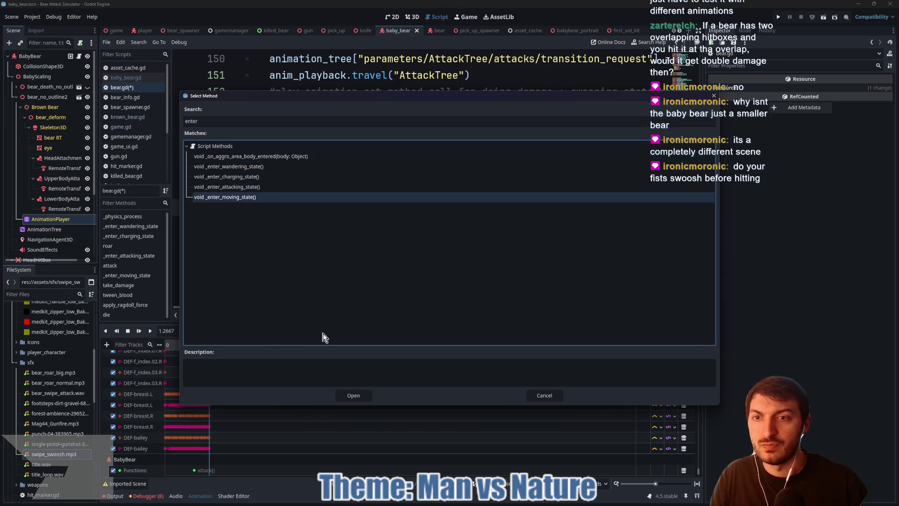
pyautogui.click(353, 395)
# Step: Add a _enter_moving_state() method key to Bear Attack left (1_30)_001
pyautogui.click(278, 330)
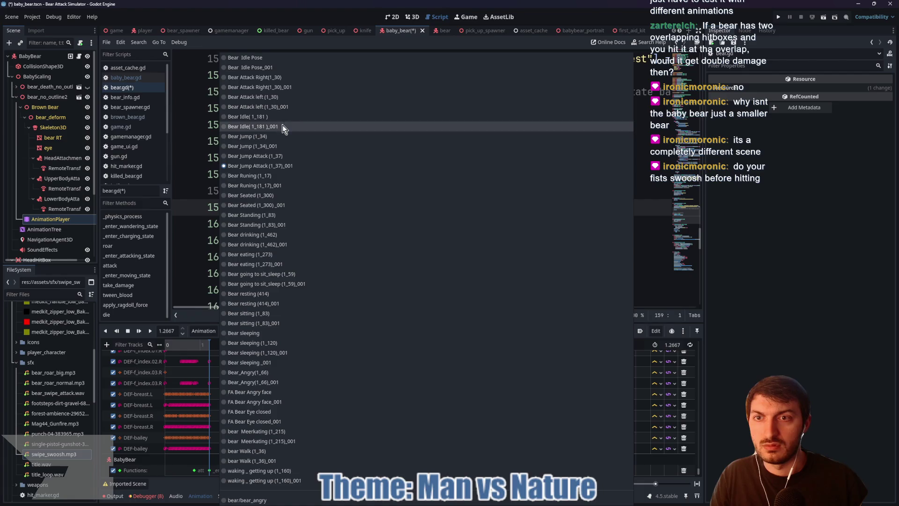
pyautogui.click(280, 109)
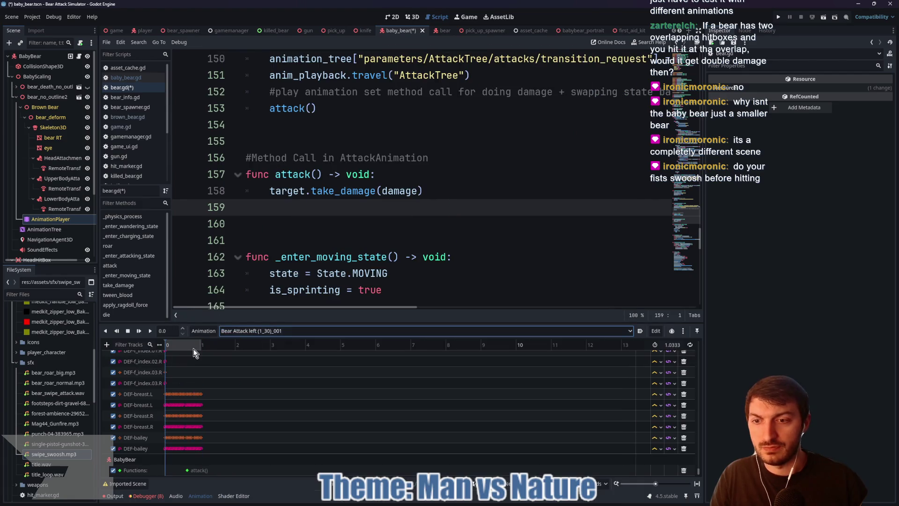
pyautogui.rightClick(202, 471)
pyautogui.click(212, 475)
pyautogui.write('moving')
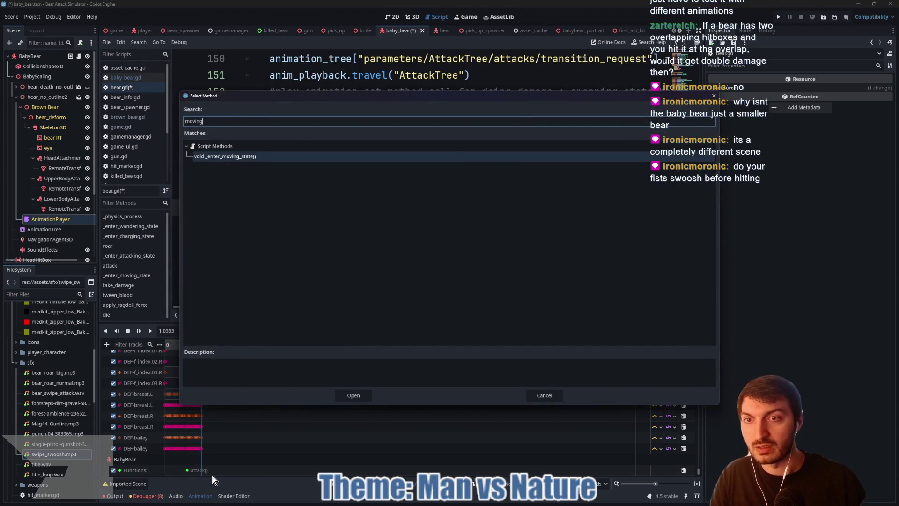
pyautogui.click(349, 395)
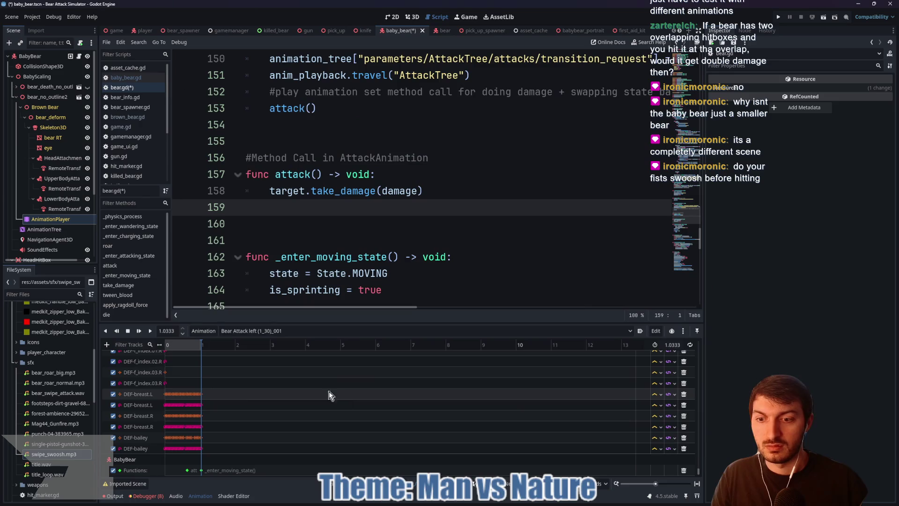
# Step: Add a _enter_moving_state() key at the end of Bear Attack Right(1_30)_001 (about 1.03 s) and save
pyautogui.click(272, 330)
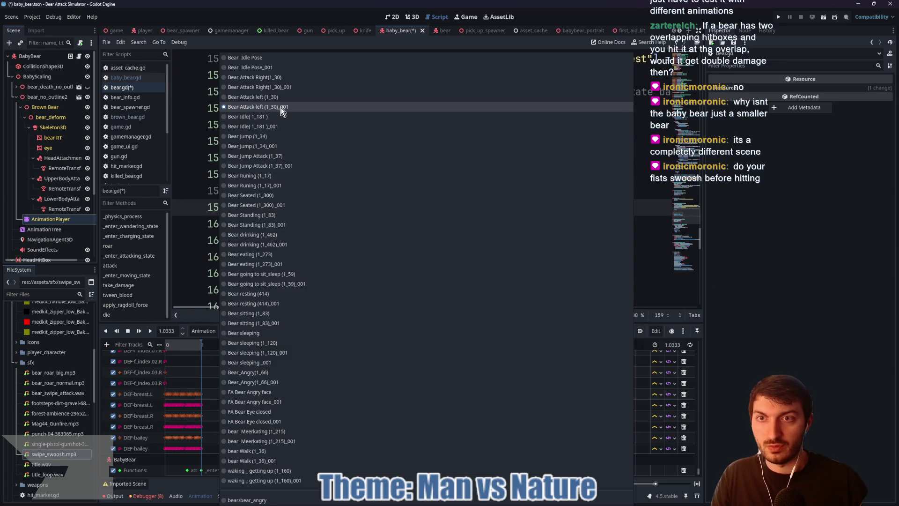
pyautogui.click(281, 87)
pyautogui.moveTo(186, 343); pyautogui.dragTo(247, 361)
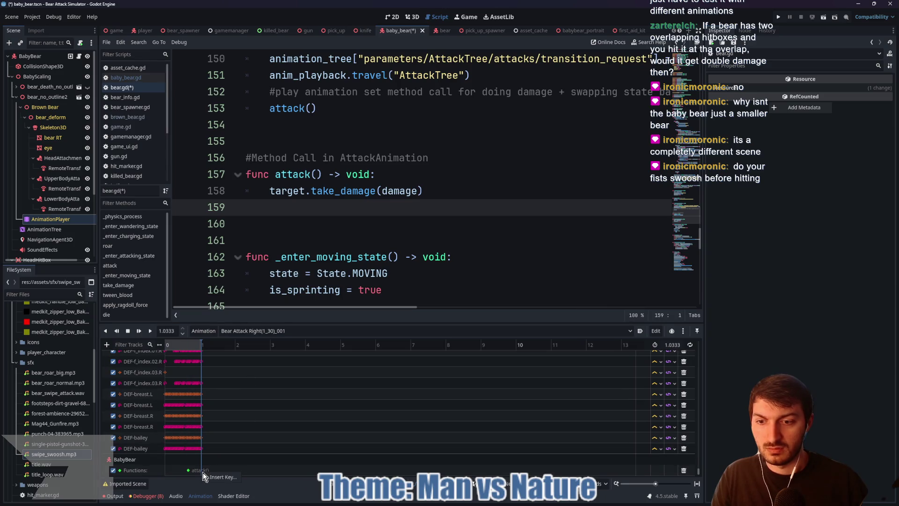
pyautogui.doubleClick(201, 471)
pyautogui.write('moving')
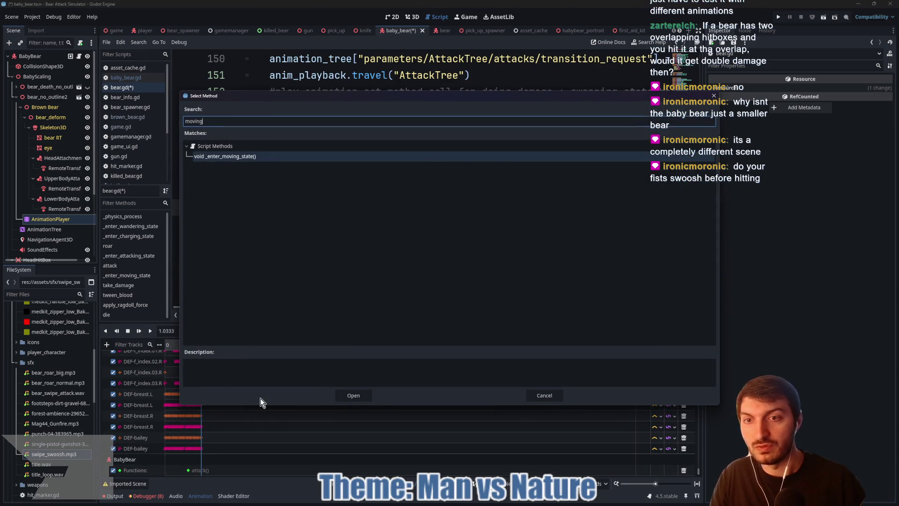
pyautogui.click(257, 158)
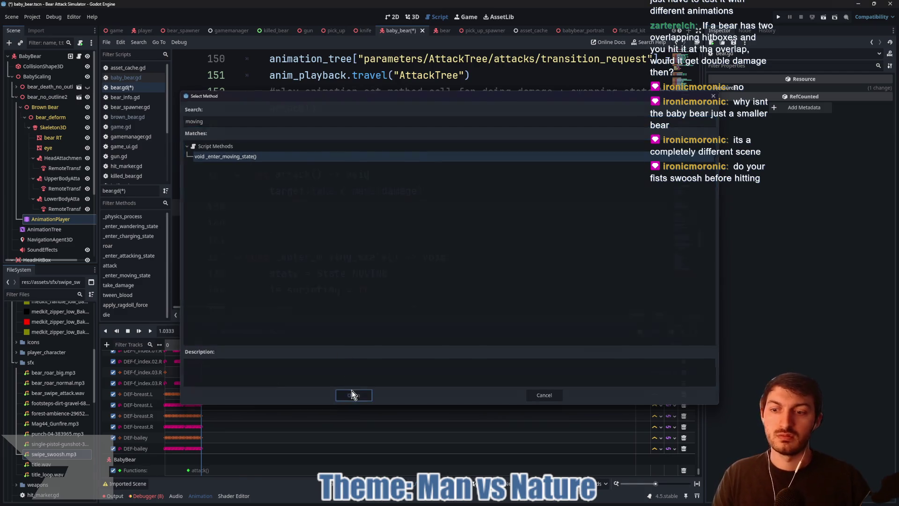
pyautogui.click(352, 393)
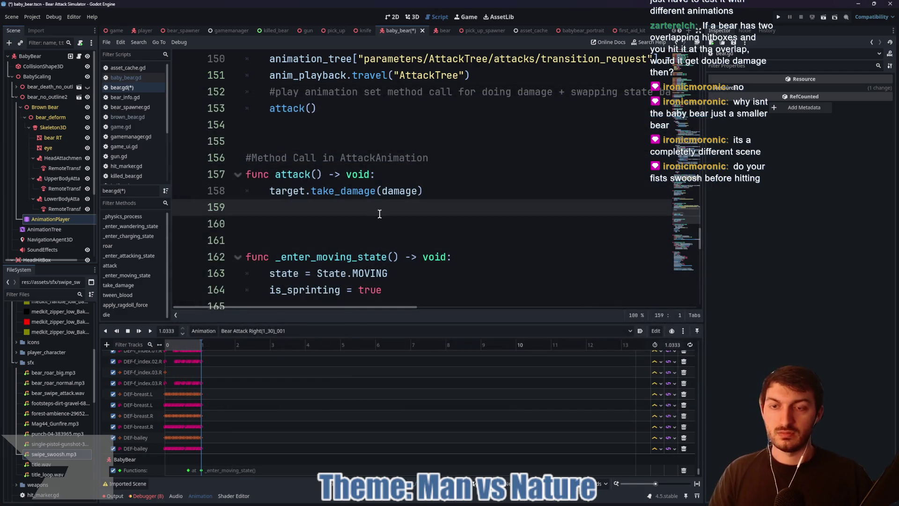
pyautogui.hotkey('ctrl', 's')
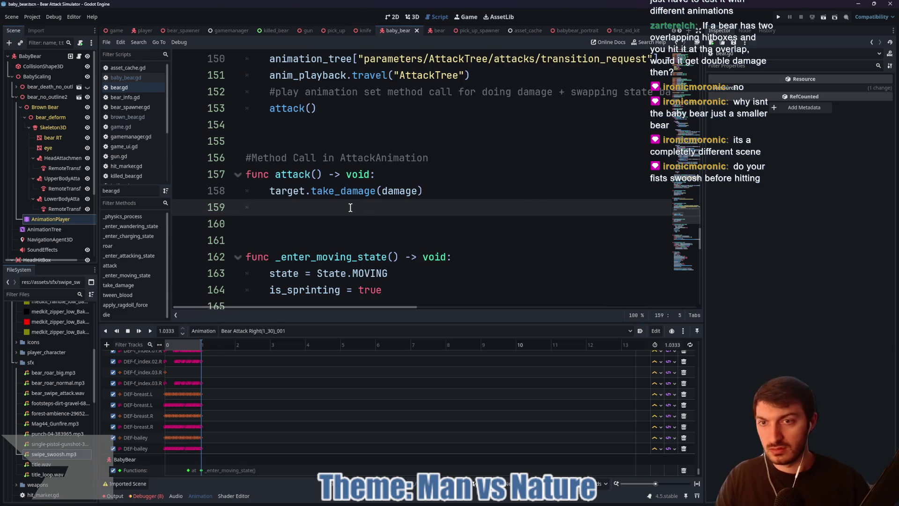
# Step: Start an sfx.stream = load("...") line in attack(), then delete it again
pyautogui.write('s')
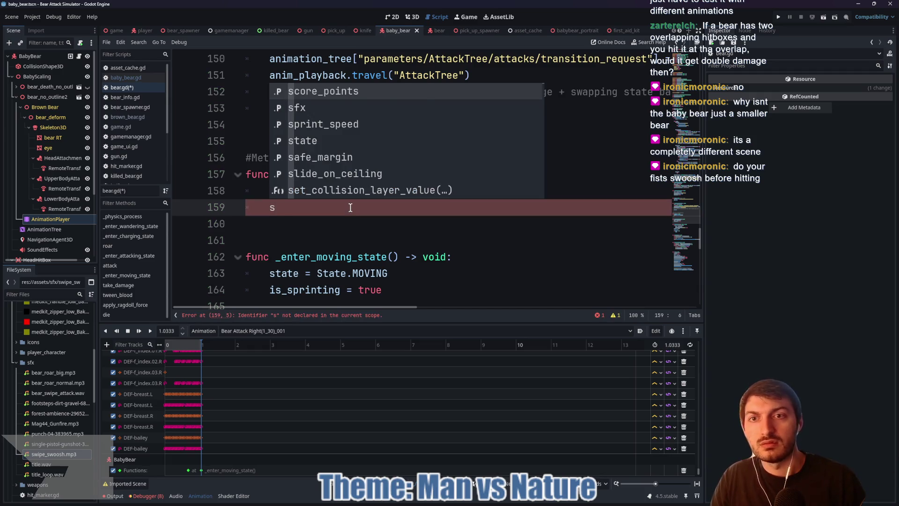
pyautogui.write('ou')
pyautogui.press('BackSpace')
pyautogui.press('BackSpace')
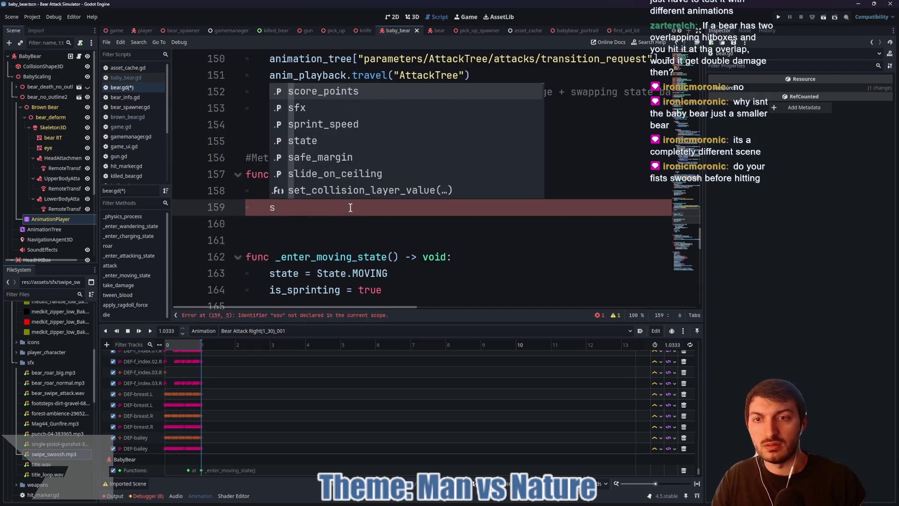
pyautogui.write('fx.st')
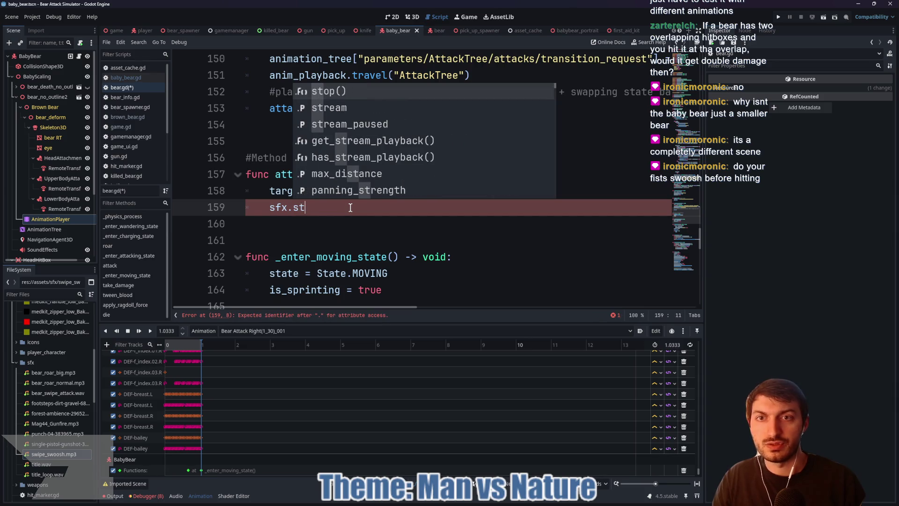
pyautogui.press('Down')
pyautogui.press('Return')
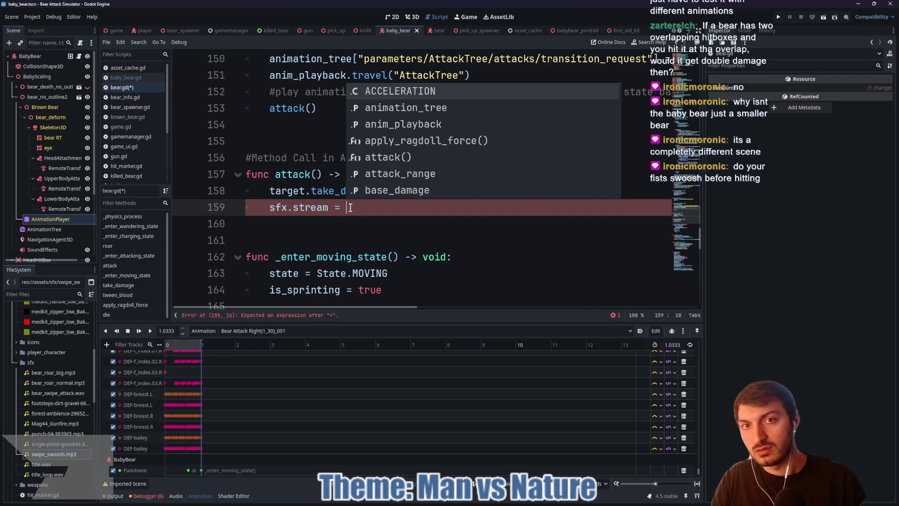
pyautogui.write('load("')
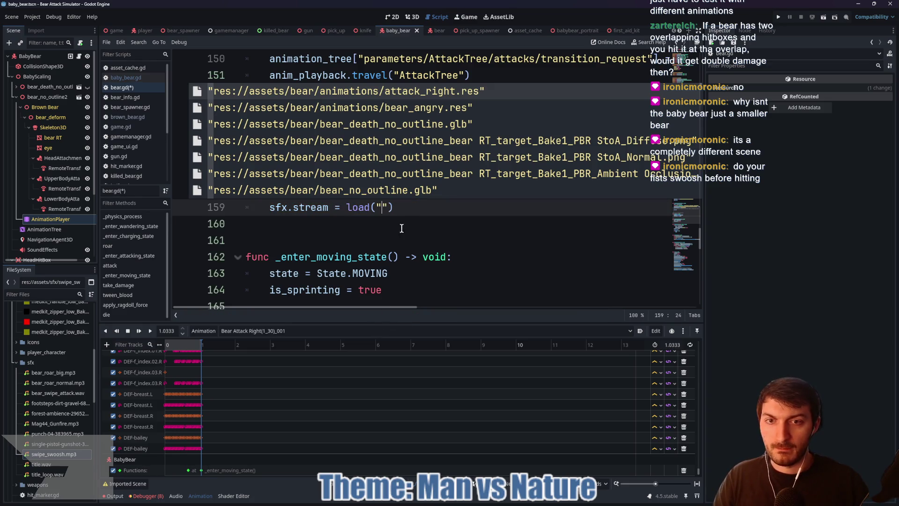
pyautogui.press('Left')
pyautogui.moveTo(395, 202); pyautogui.dragTo(346, 200)
pyautogui.press('BackSpace')
pyautogui.moveTo(348, 208); pyautogui.dragTo(269, 208)
pyautogui.press('BackSpace')
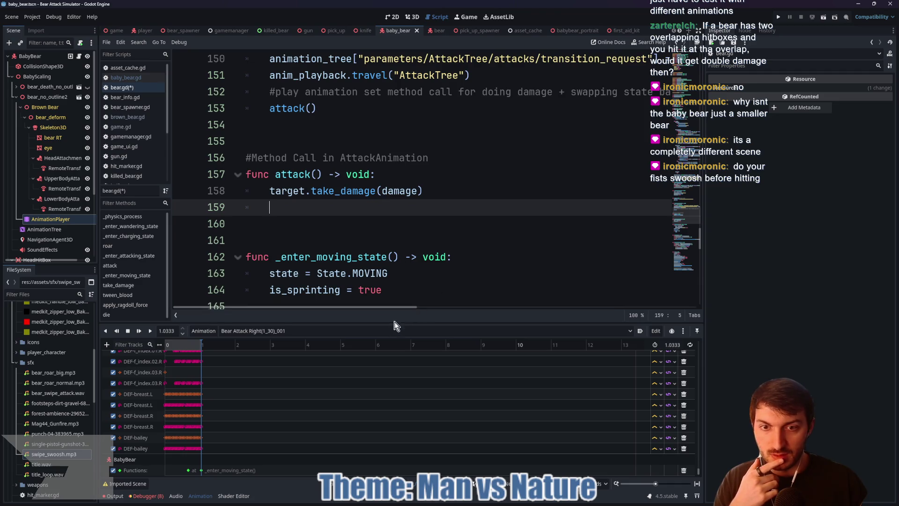
# Step: Enlarge the code editor, draft and then delete a SWIPE_SOUND preload constant, and switch to asset_cache.gd
pyautogui.moveTo(392, 322); pyautogui.dragTo(391, 405)
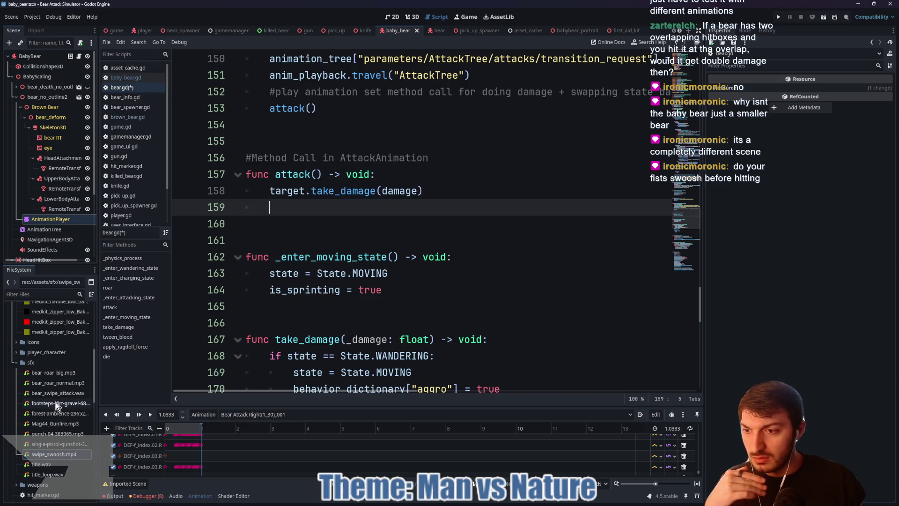
pyautogui.scroll(4, 388, 308)
pyautogui.scroll(20, 388, 308)
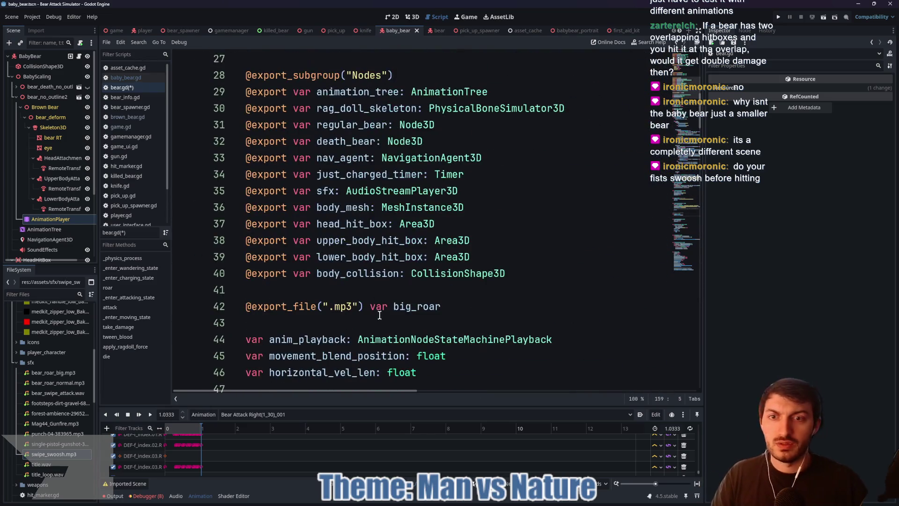
pyautogui.scroll(-8, 380, 311)
pyautogui.click(496, 241)
pyautogui.press('Return')
pyautogui.press('Return')
pyautogui.write('const SWIPE_SOUND:')
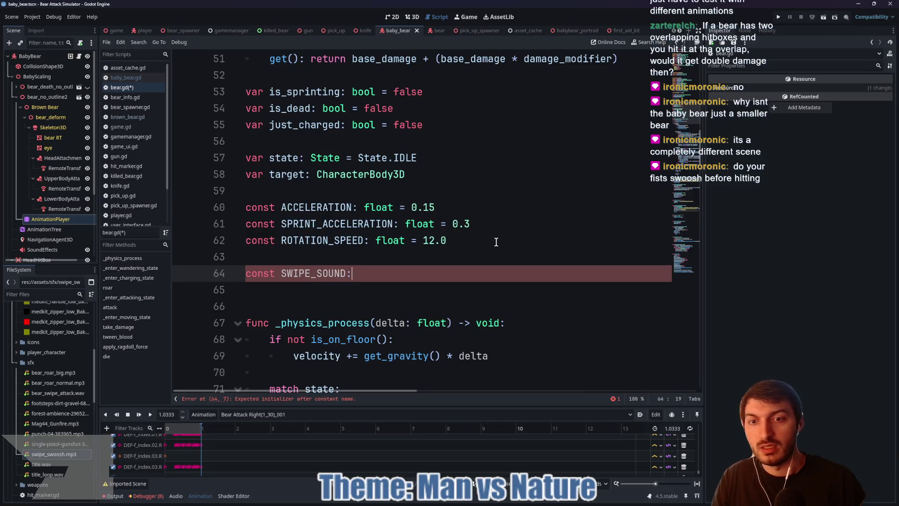
pyautogui.write(' Str')
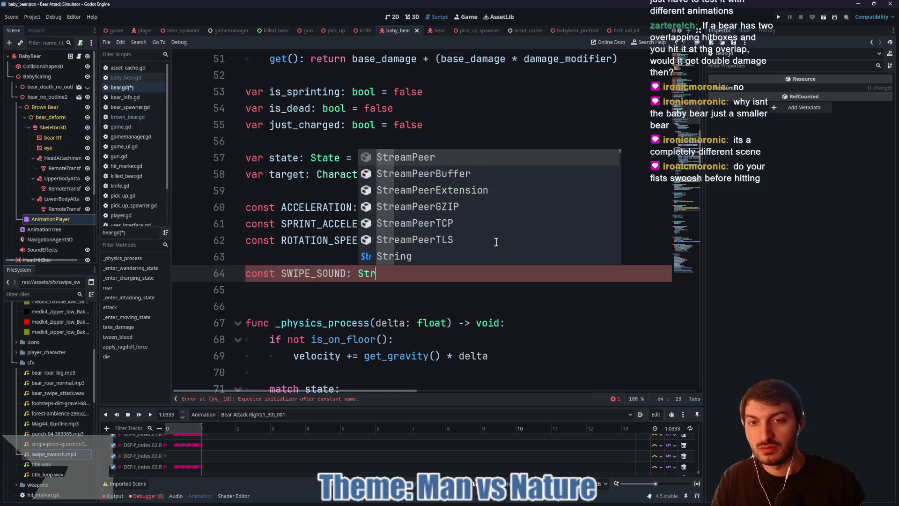
pyautogui.press('BackSpace')
pyautogui.press('BackSpace')
pyautogui.press('BackSpace')
pyautogui.write(':')
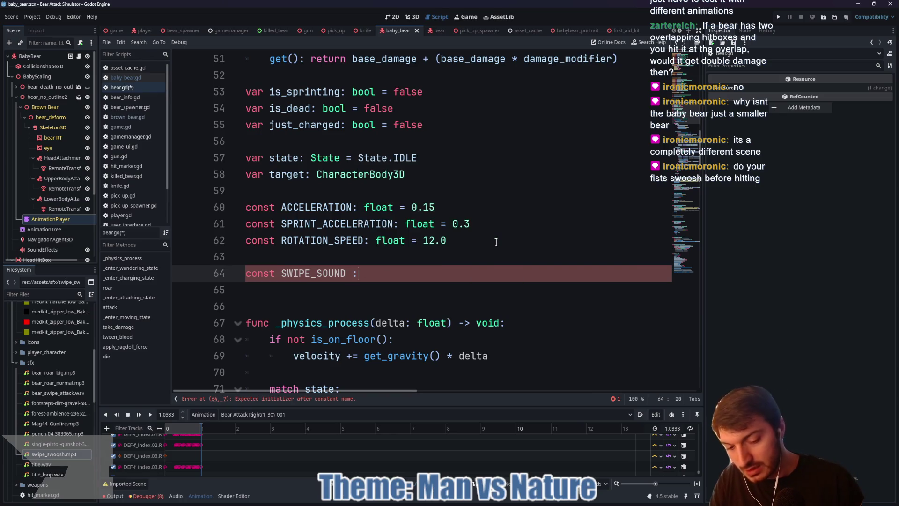
pyautogui.write('= prel')
pyautogui.press('Return')
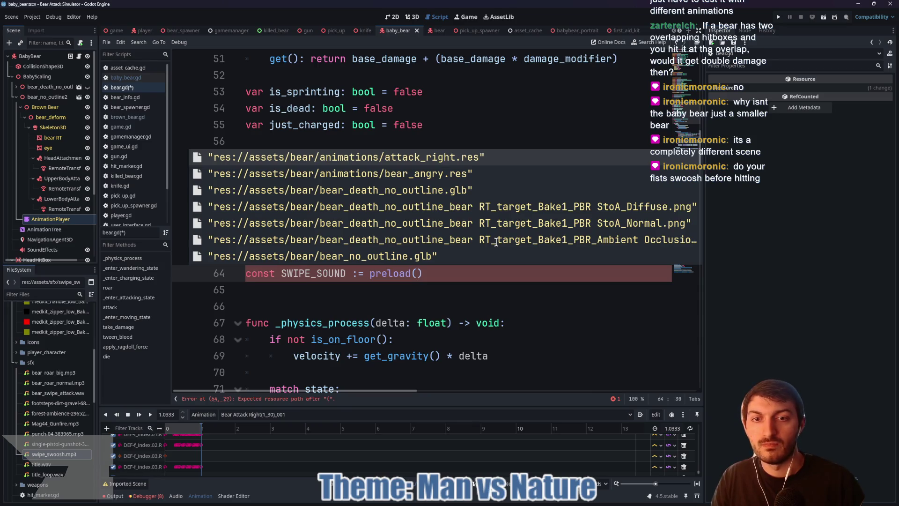
pyautogui.moveTo(437, 274); pyautogui.dragTo(245, 274)
pyautogui.press('BackSpace')
pyautogui.press('BackSpace')
pyautogui.press('BackSpace')
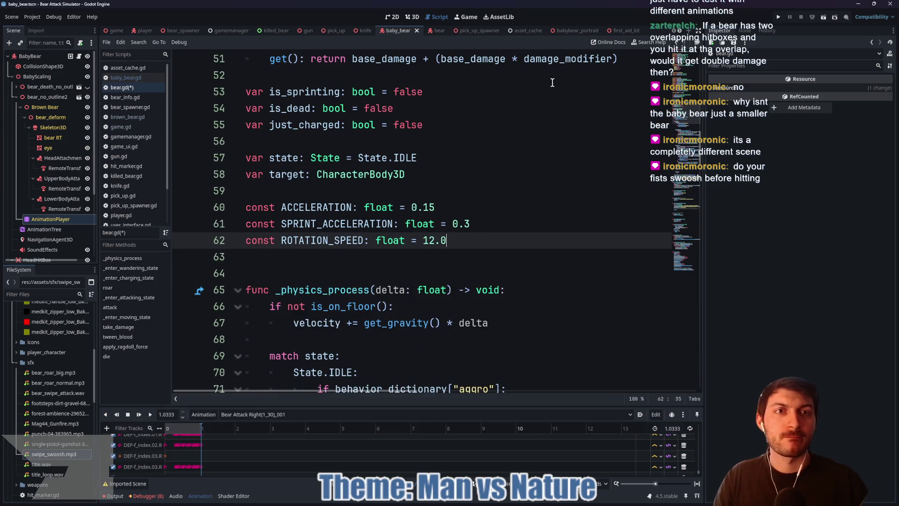
pyautogui.click(454, 200)
pyautogui.click(524, 31)
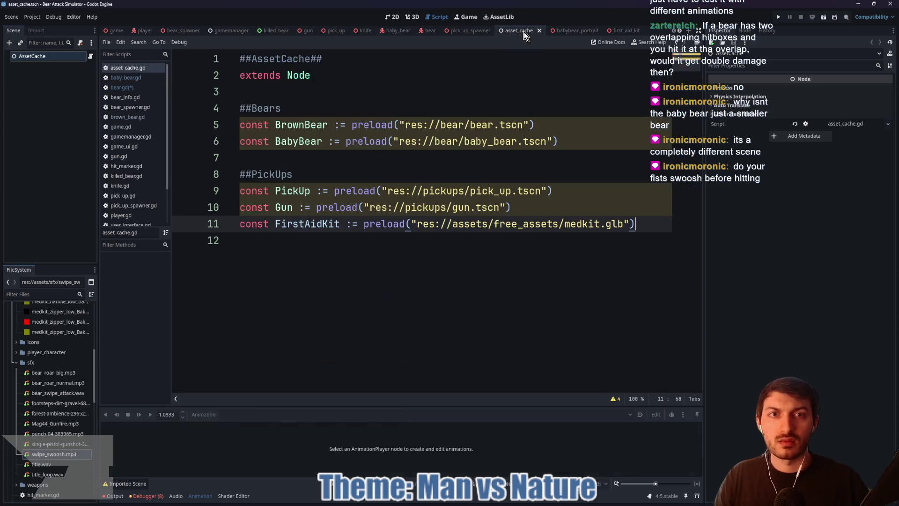
# Step: Add const SwipeSound := preload("res://assets/sfx/bear_swipe_attack.wav") under the bear preloads and save
pyautogui.click(583, 145)
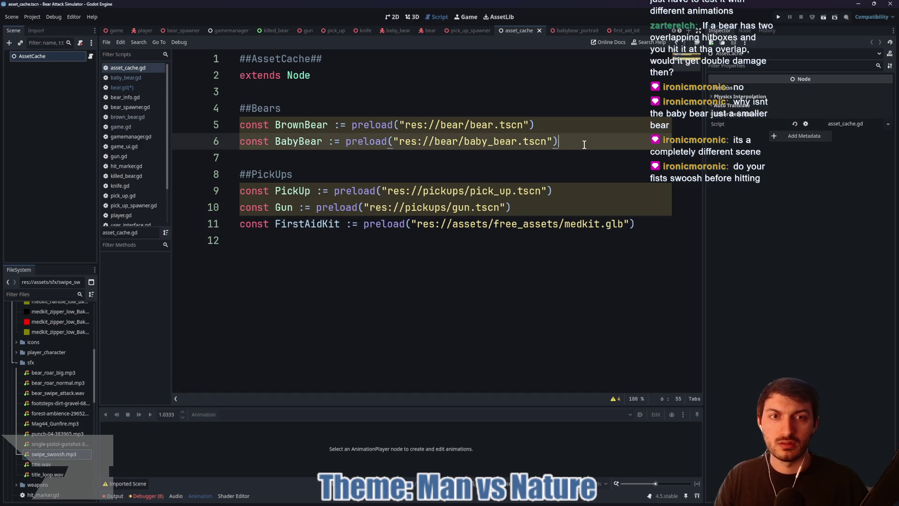
pyautogui.press('Return')
pyautogui.write('const ')
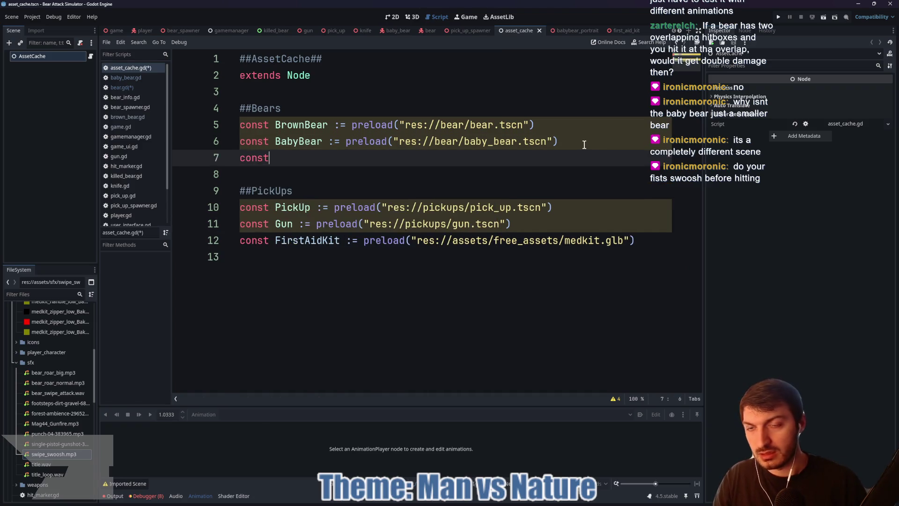
pyautogui.write('SwipeSound :')
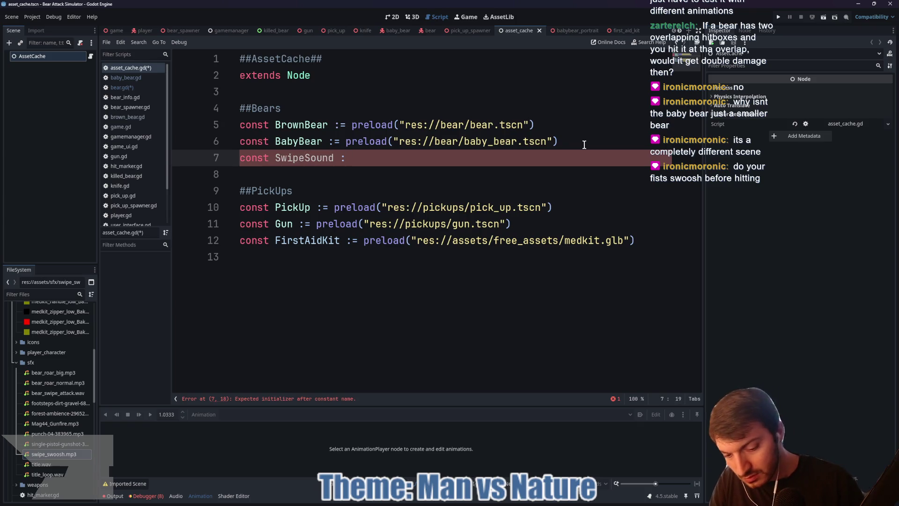
pyautogui.write('= re')
pyautogui.press('BackSpace')
pyautogui.press('BackSpace')
pyautogui.write('preload(')
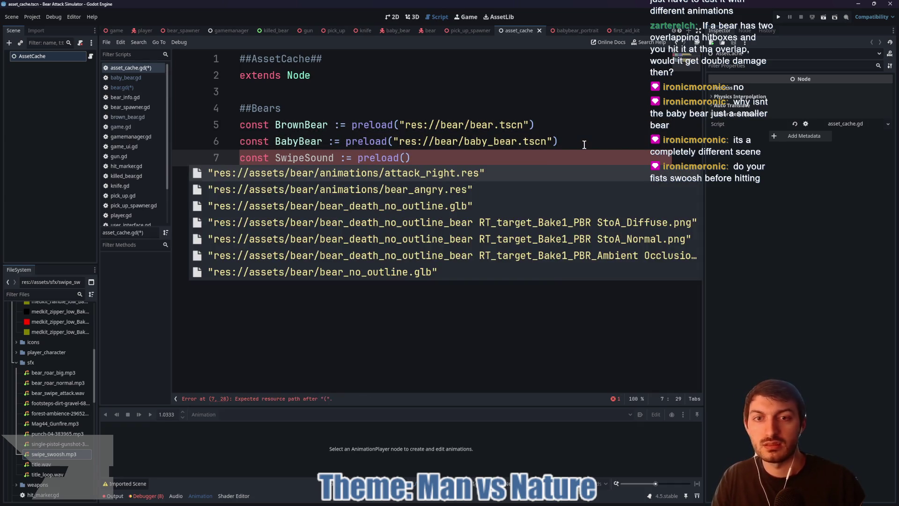
pyautogui.write('"')
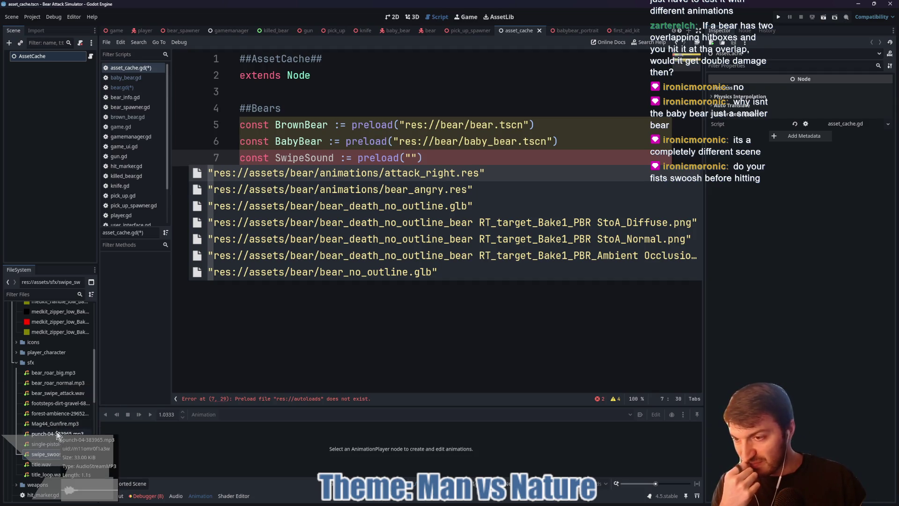
pyautogui.click(56, 394)
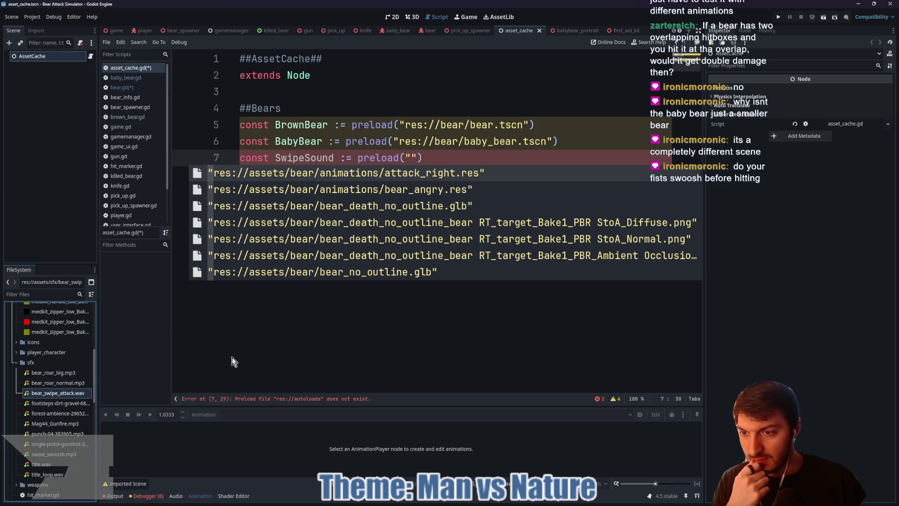
pyautogui.press('Escape')
pyautogui.write('res://assets/sfx/bear_swipe_attack.wav')
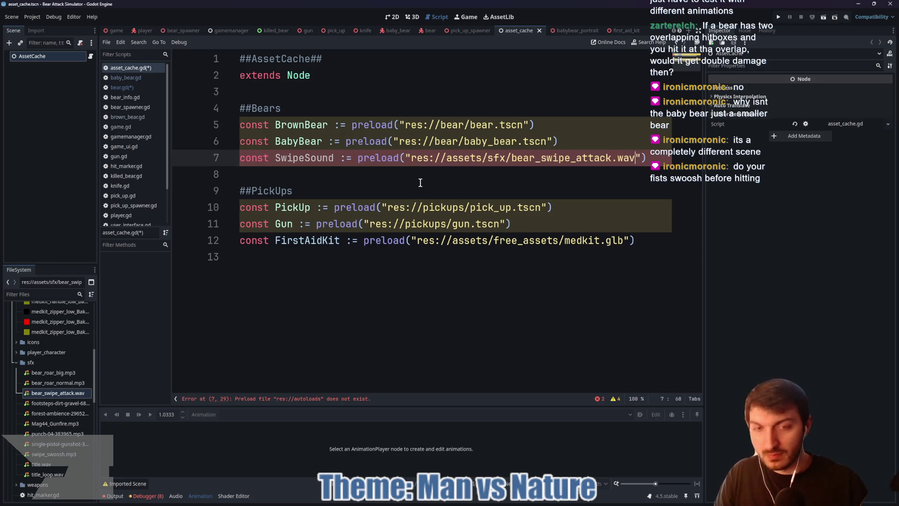
pyautogui.click(544, 181)
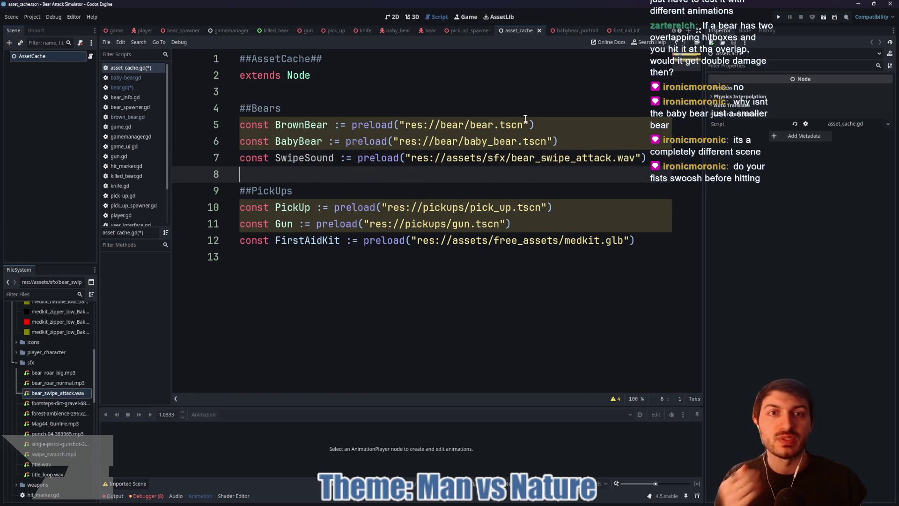
pyautogui.hotkey('ctrl', 's')
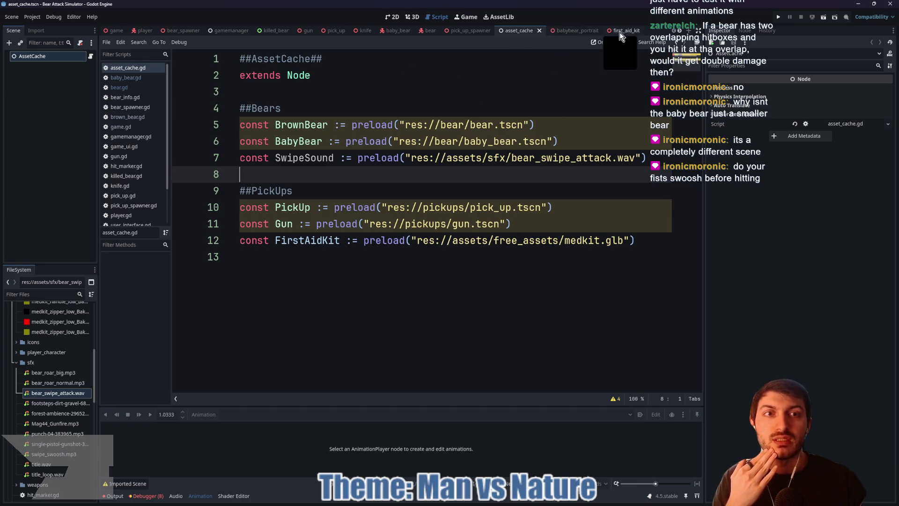
pyautogui.click(431, 31)
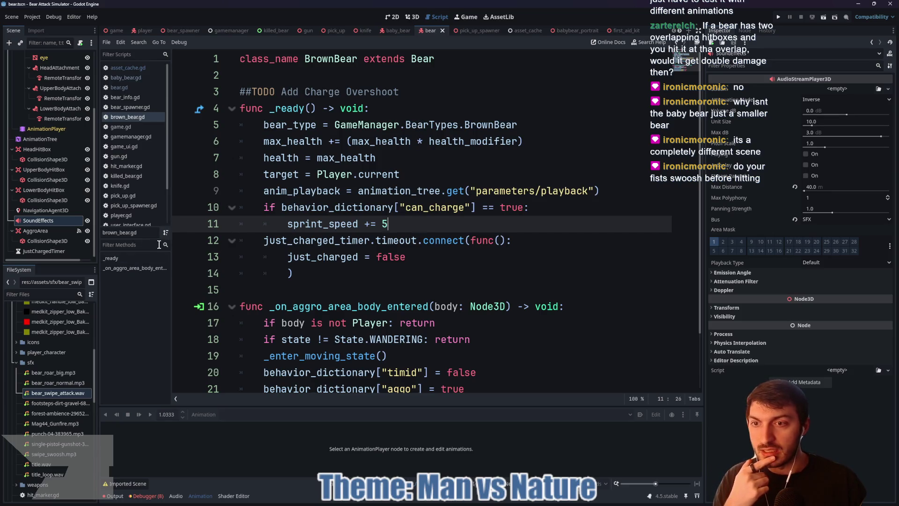
# Step: Open bear.gd and jump to the empty line inside its attack() function
pyautogui.keyDown('ctrl'); pyautogui.click(423, 60); pyautogui.keyUp('ctrl')
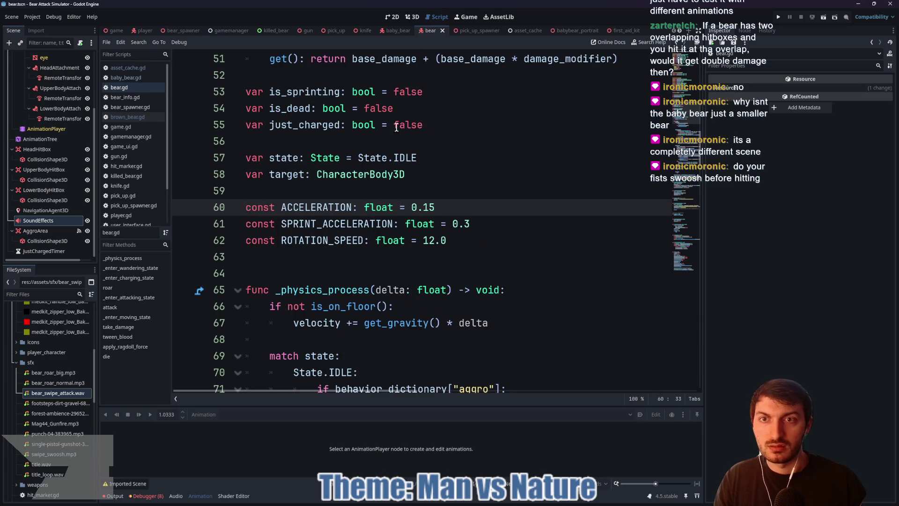
pyautogui.click(112, 308)
pyautogui.click(347, 256)
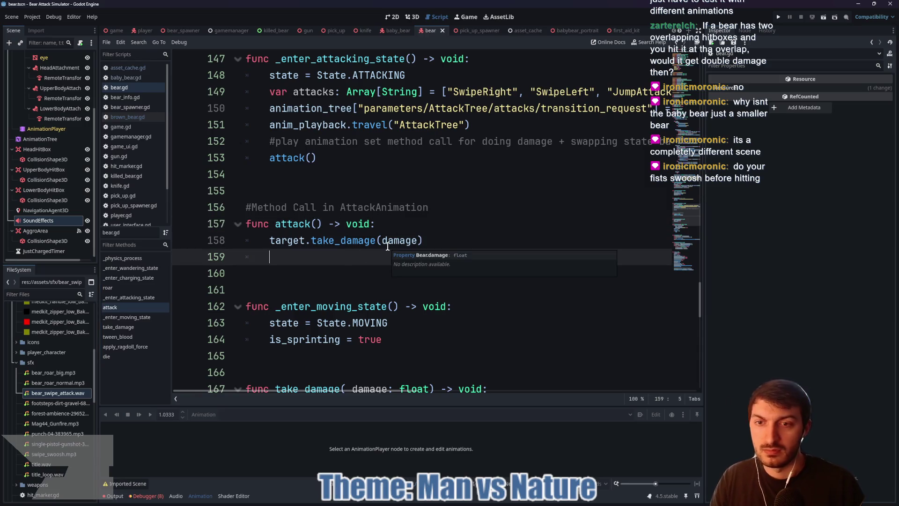
# Step: Add 'sfx.stream = AssetCache.SwipeSound' at the start of attack()
pyautogui.click(387, 227)
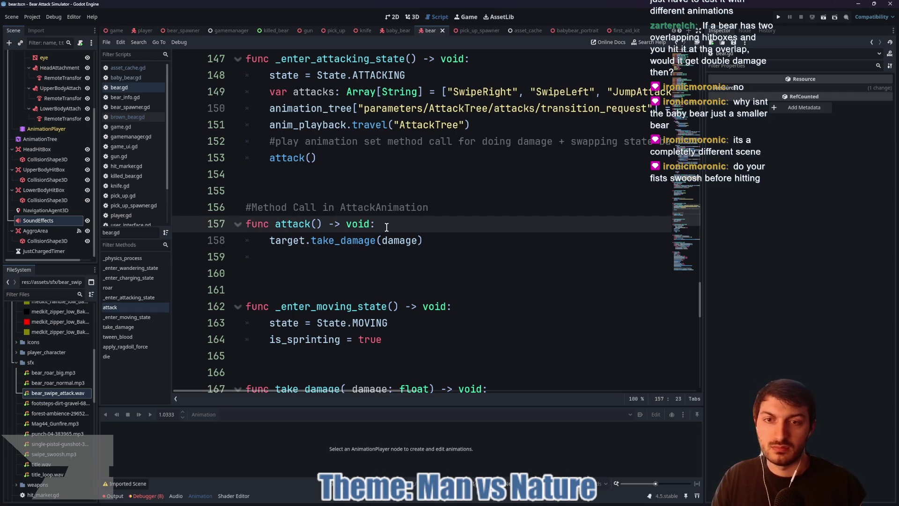
pyautogui.press('Return')
pyautogui.write('a')
pyautogui.press('BackSpace')
pyautogui.write('A')
pyautogui.press('Escape')
pyautogui.write('sse')
pyautogui.press('Return')
pyautogui.write('.')
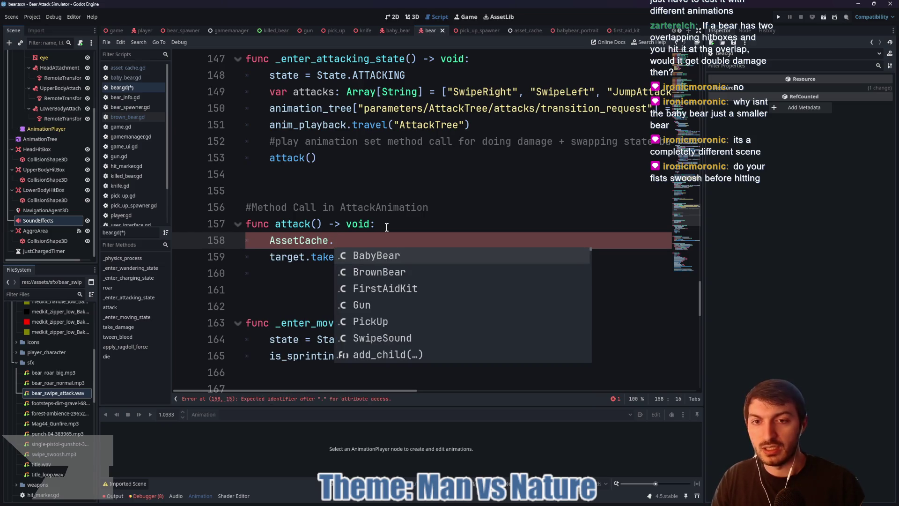
pyautogui.write('sw')
pyautogui.press('Return')
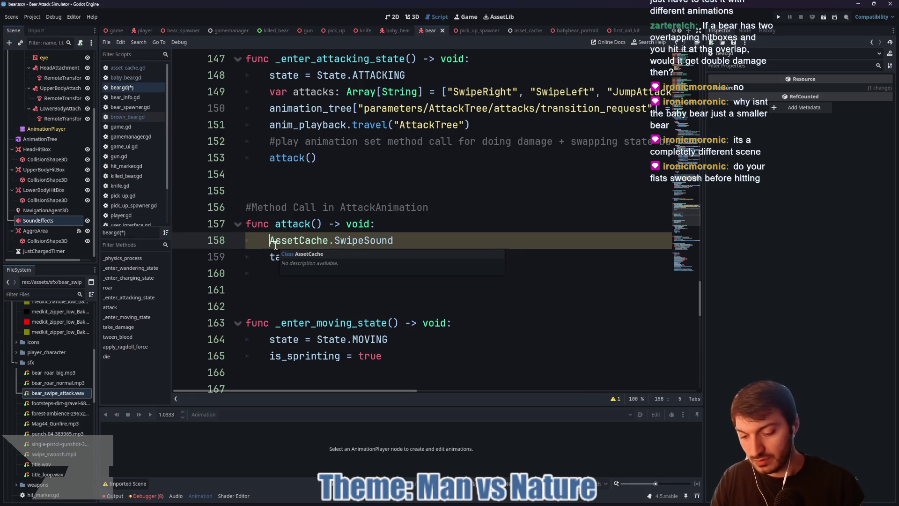
pyautogui.write('sfx.stream')
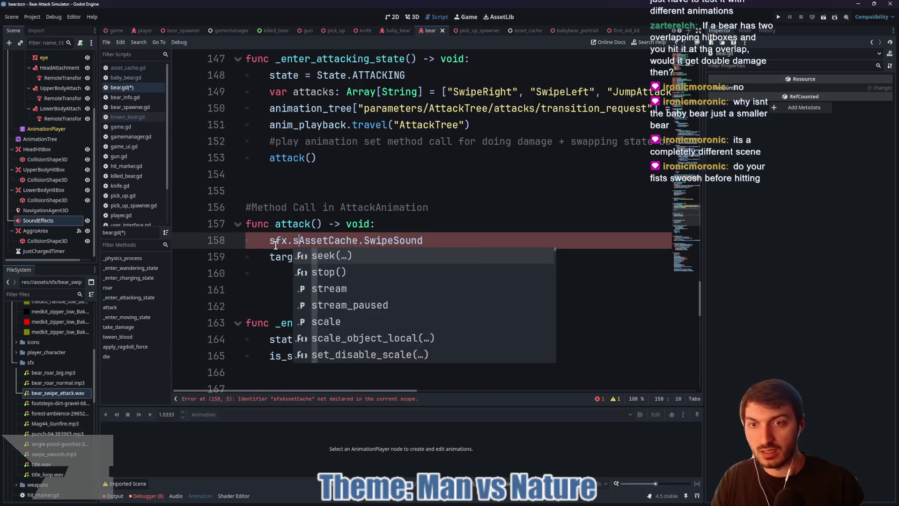
pyautogui.write(' =')
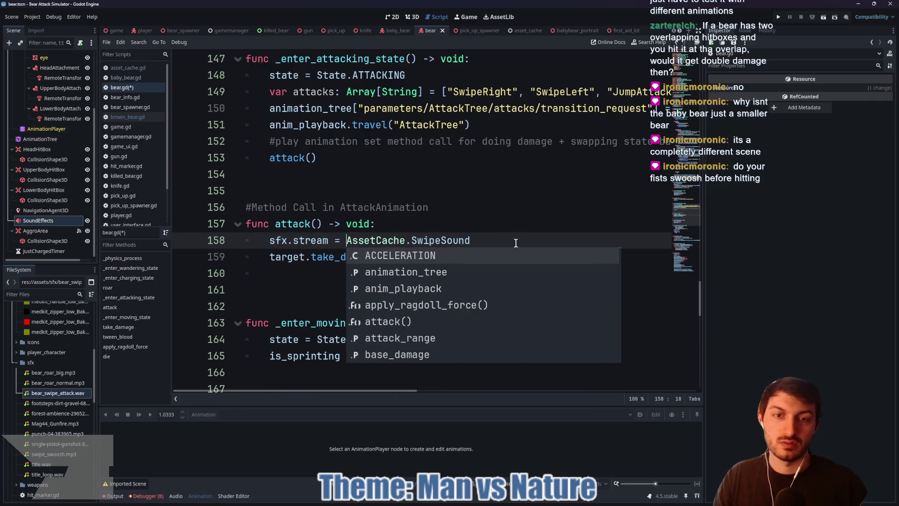
# Step: Add sfx.play() before the take_damage call and save the script
pyautogui.click(515, 242)
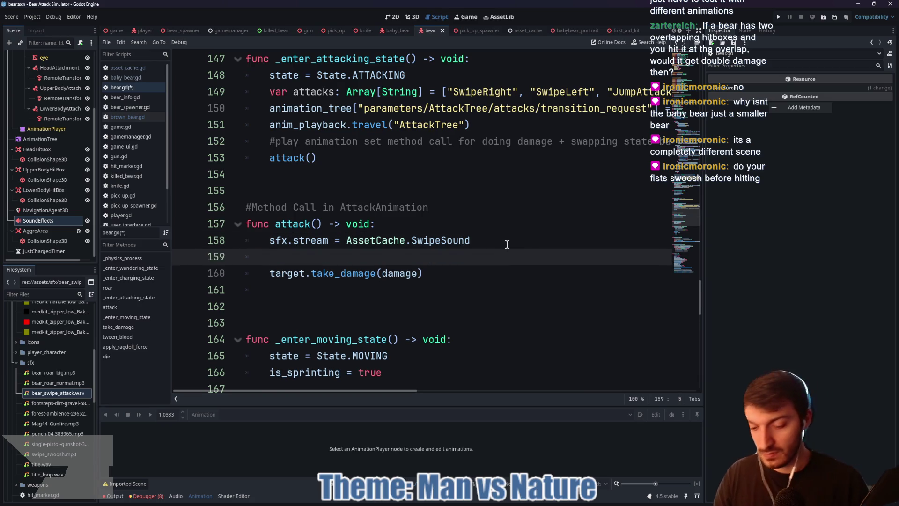
pyautogui.write('sfx.pla')
pyautogui.press('Return')
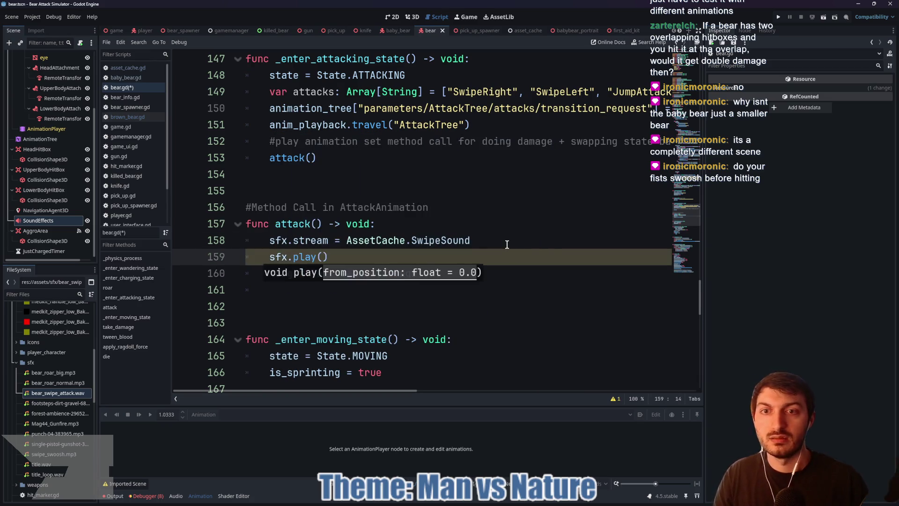
pyautogui.press('Right')
pyautogui.hotkey('ctrl', 's')
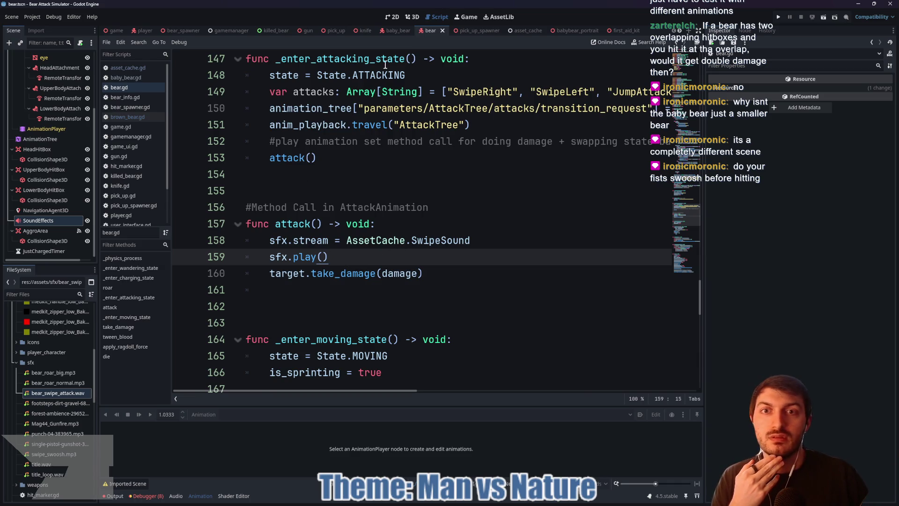
# Step: Select the AnimationPlayer, enlarge the Animation panel, and view Bear Idle( 1_181 )_001
pyautogui.click(46, 129)
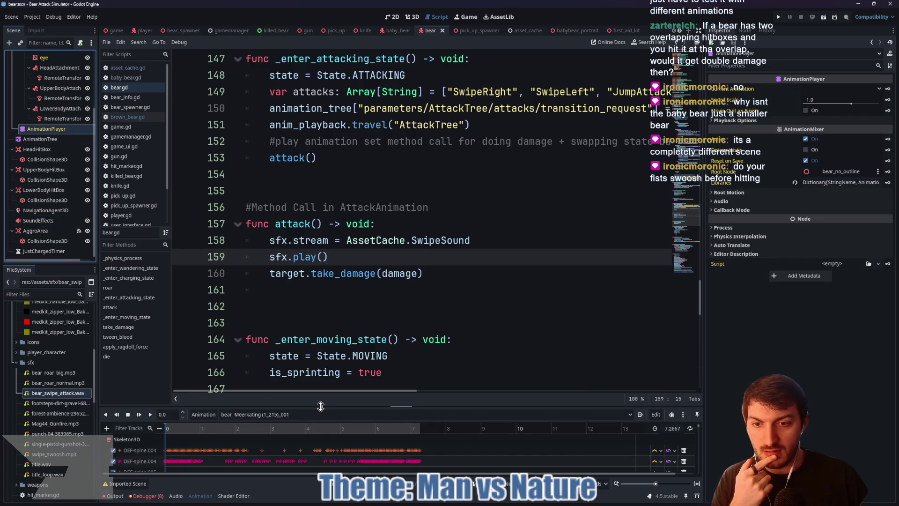
pyautogui.moveTo(322, 406)
pyautogui.mouseDown()
pyautogui.moveTo(350, 273)
pyautogui.moveTo(347, 195)
pyautogui.mouseUp()
pyautogui.click(347, 200)
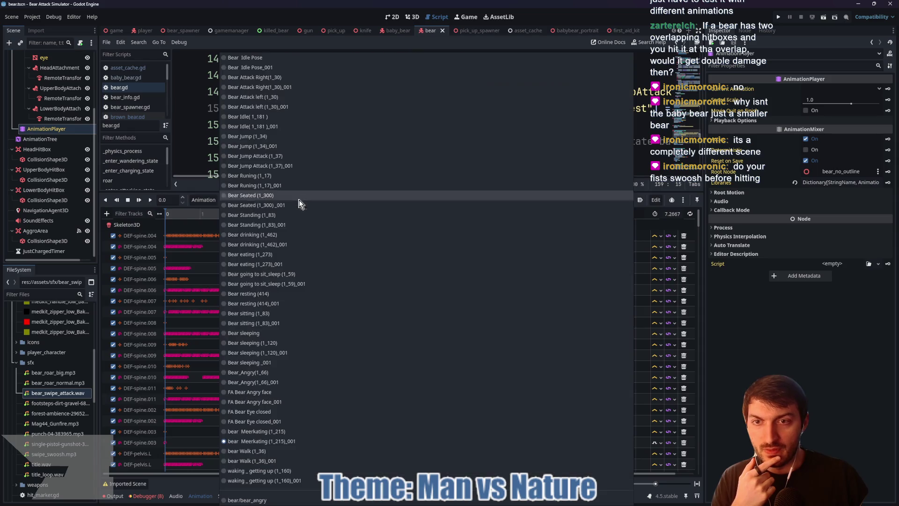
pyautogui.click(280, 126)
pyautogui.scroll(-5, 281, 317)
pyautogui.scroll(-10, 276, 315)
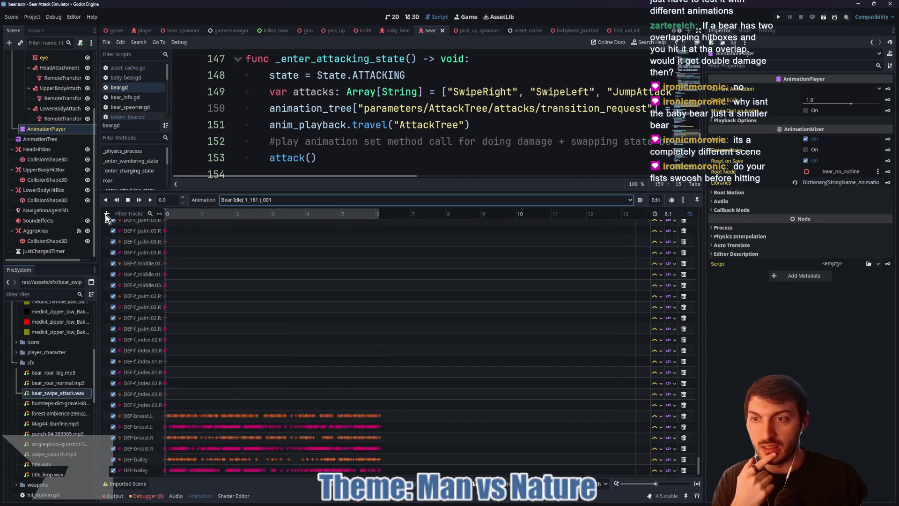
# Step: Review the method-call tracks of Bear Attack Right and Bear Attack left, then switch to the game scene
pyautogui.click(278, 205)
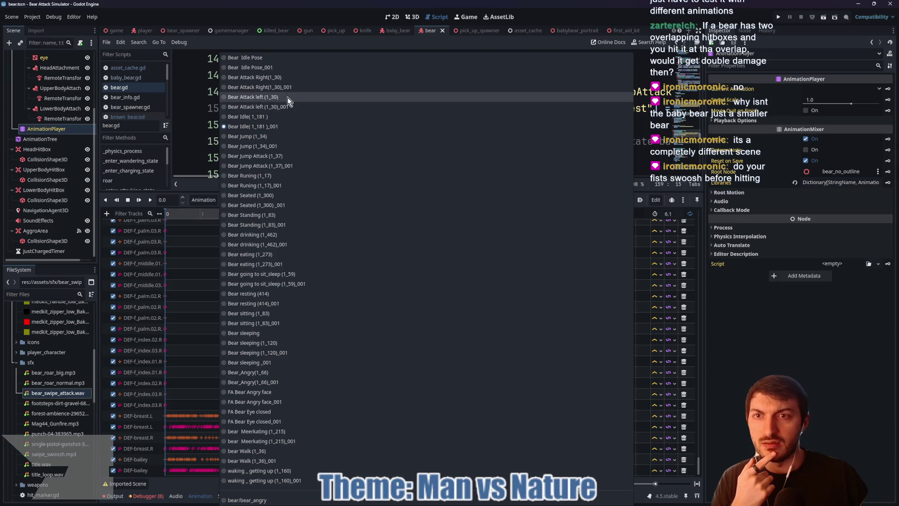
pyautogui.click(296, 87)
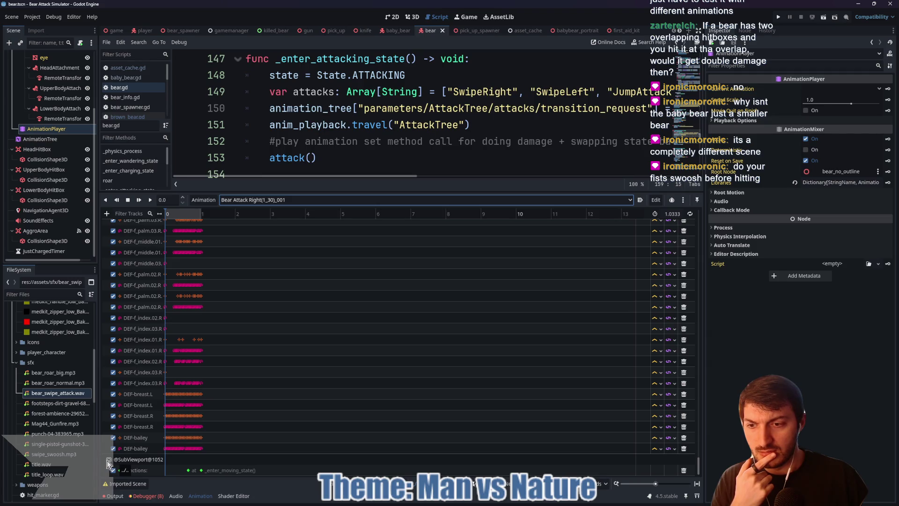
pyautogui.click(136, 460)
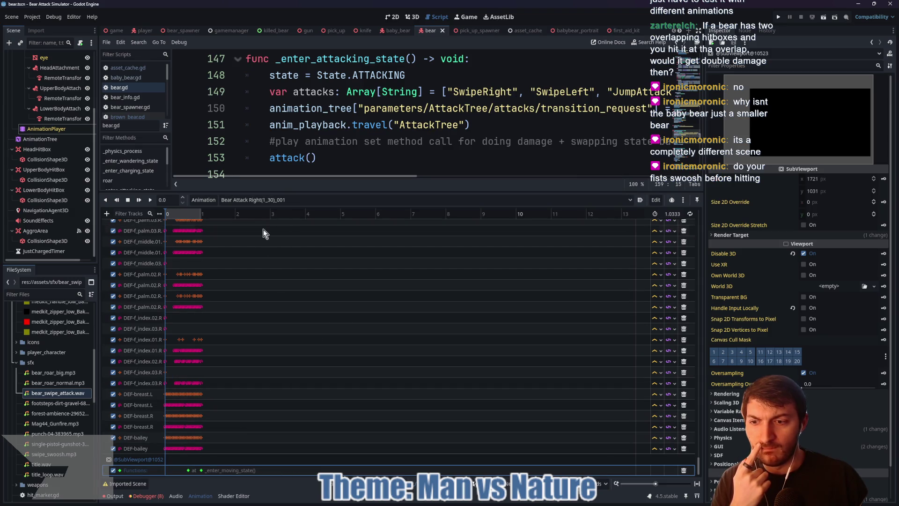
pyautogui.click(274, 199)
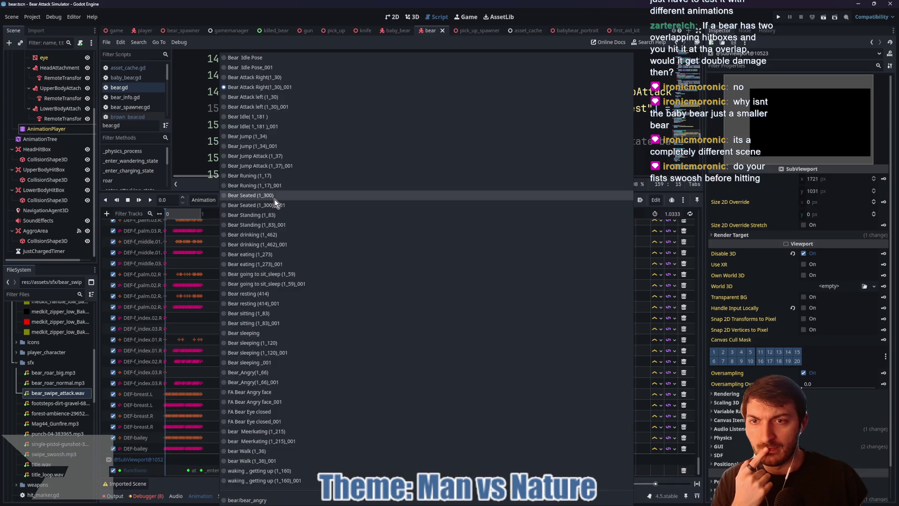
pyautogui.click(286, 107)
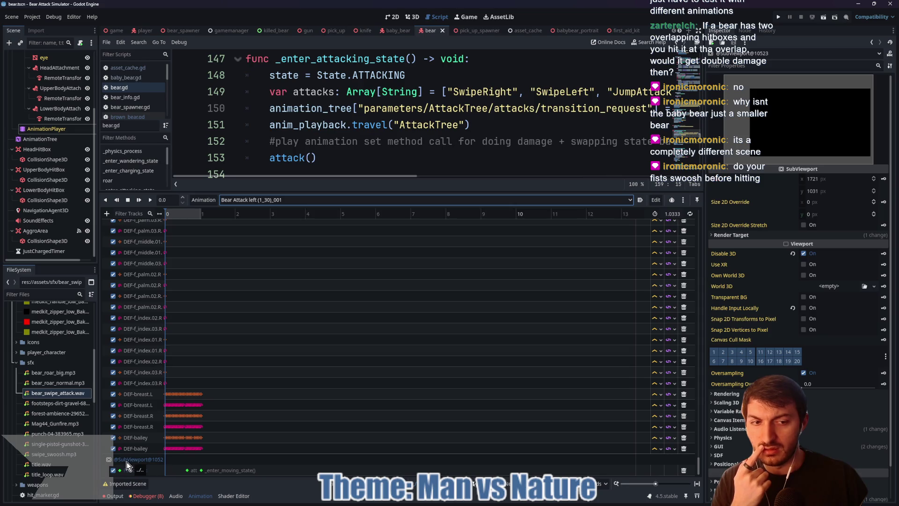
pyautogui.click(113, 30)
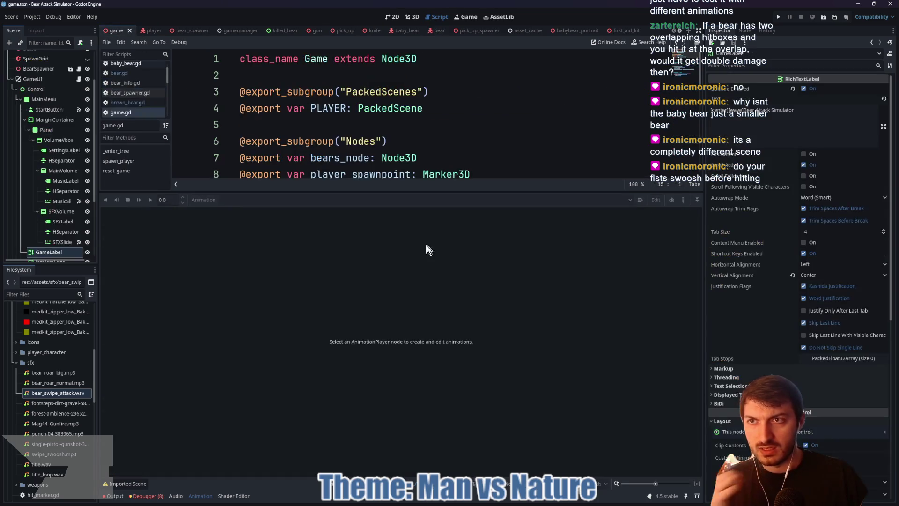
pyautogui.press('F5')
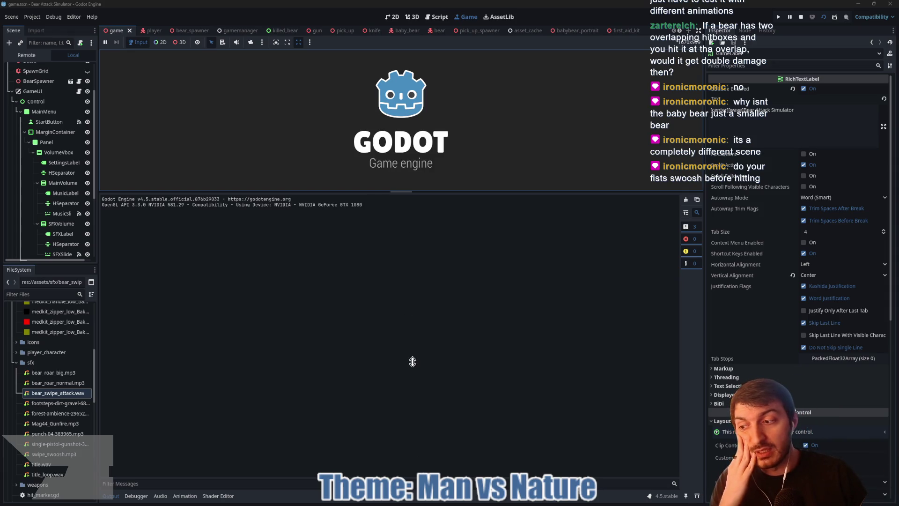
pyautogui.moveTo(401, 191); pyautogui.dragTo(412, 361)
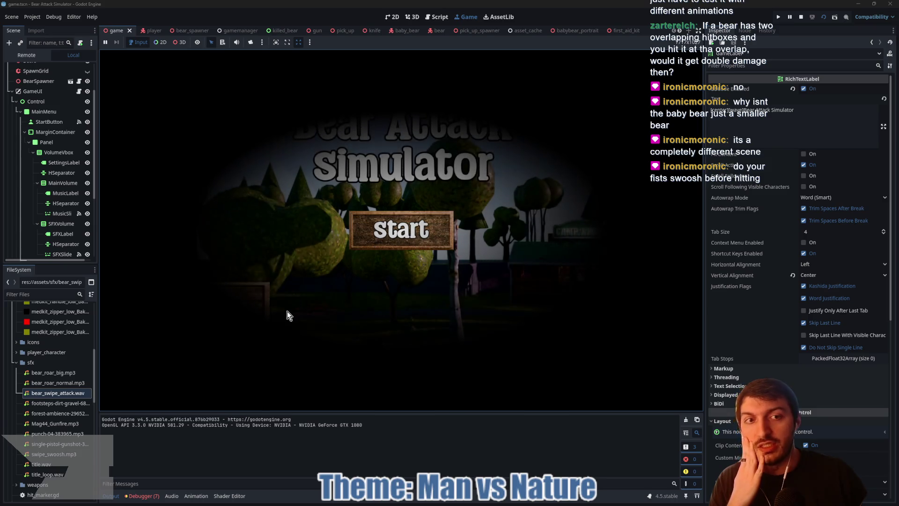
pyautogui.click(421, 233)
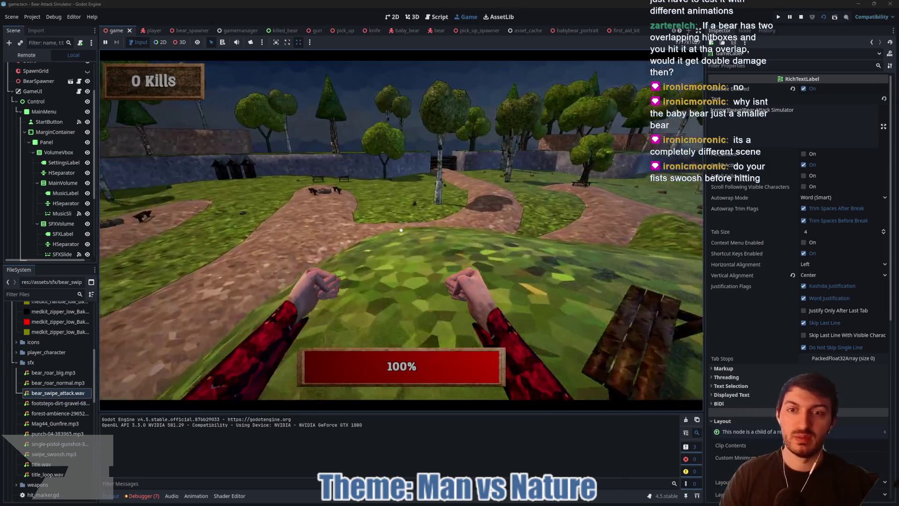
pyautogui.press('w')
pyautogui.press('w')
pyautogui.press('w')
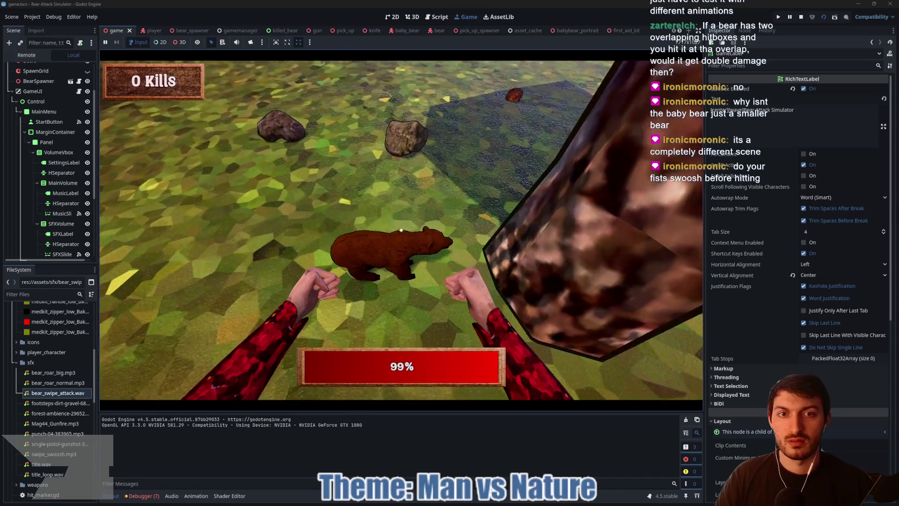
pyautogui.click(402, 230)
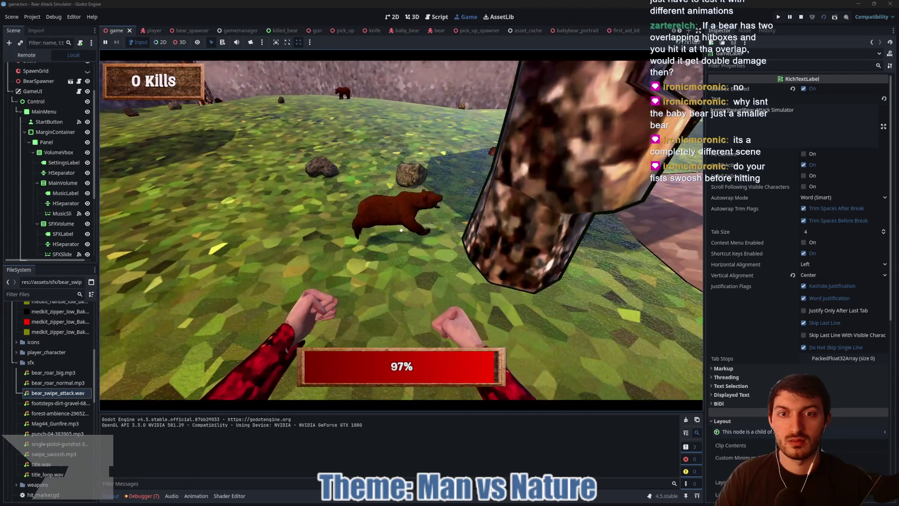
pyautogui.click(401, 230)
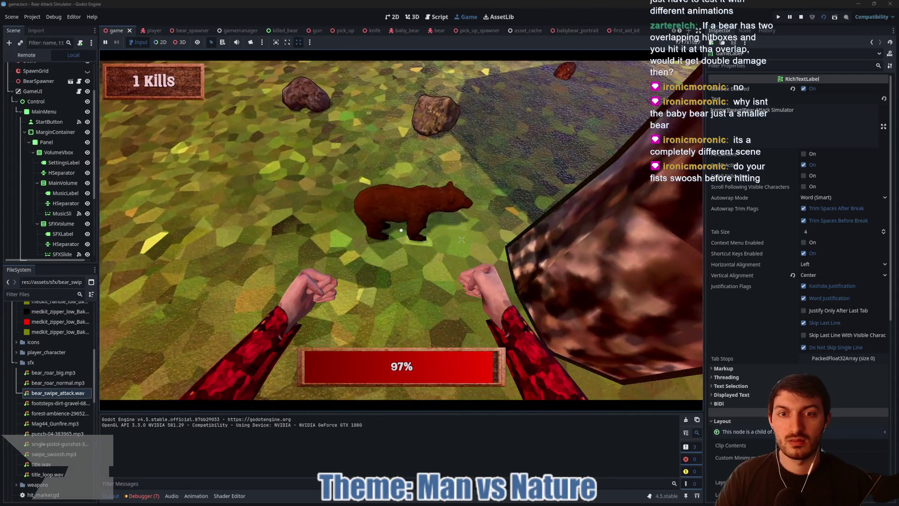
pyautogui.click(401, 229)
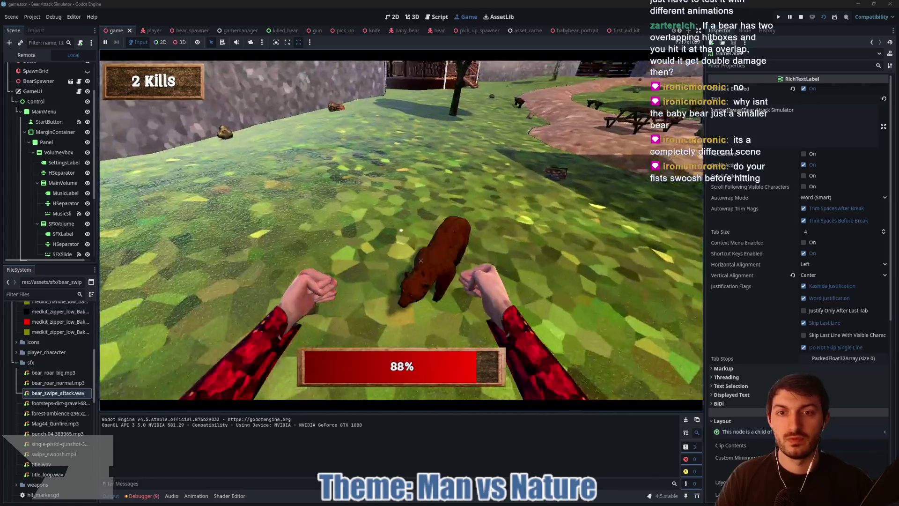
pyautogui.click(401, 229)
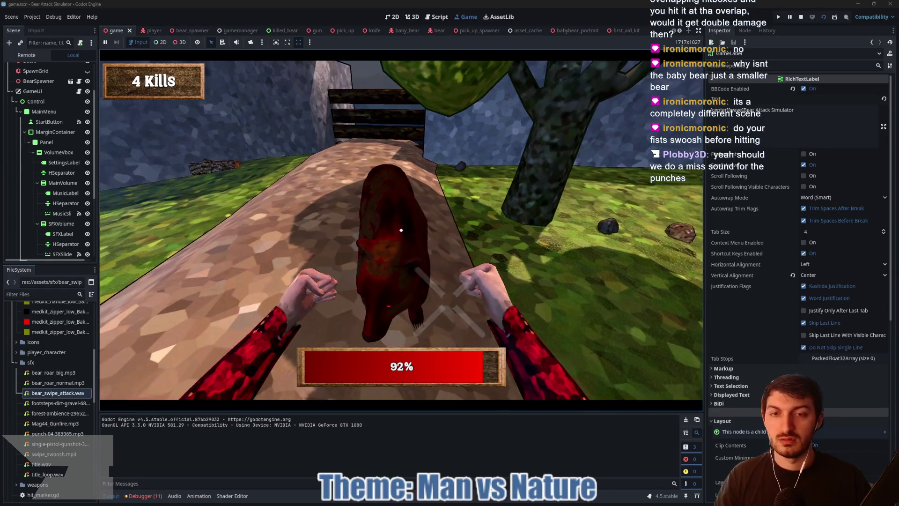
pyautogui.press('F8')
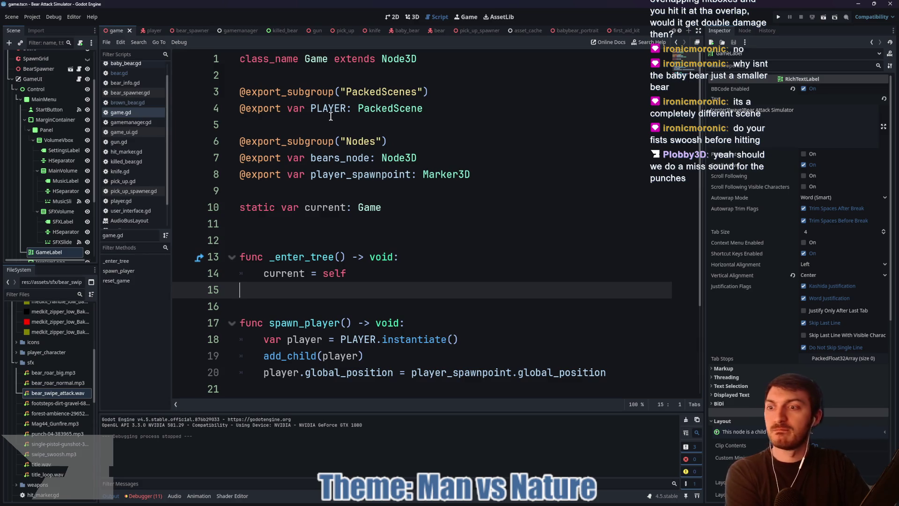
# Step: Collapse free_assets and sfx, expand assets/bear, and open bear_no_outline.glb's Advanced Import Settings
pyautogui.scroll(5, 62, 366)
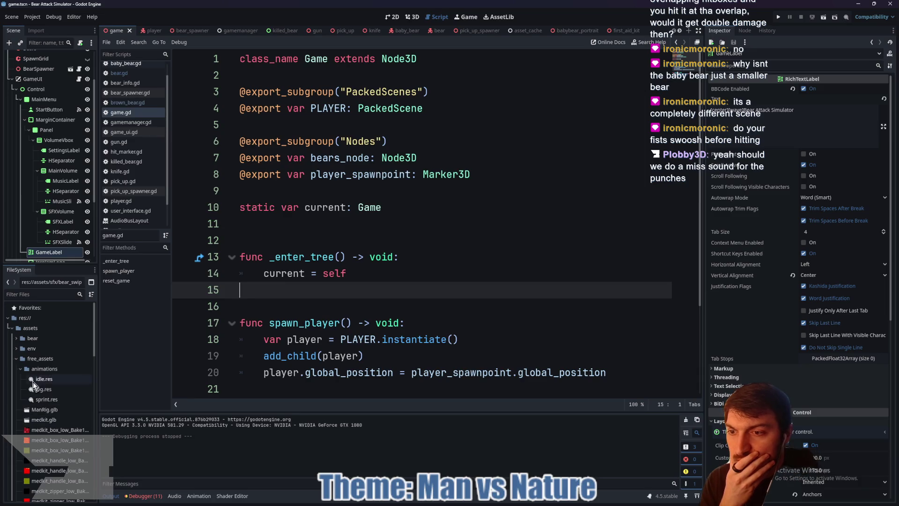
pyautogui.click(16, 359)
pyautogui.click(16, 388)
pyautogui.click(15, 339)
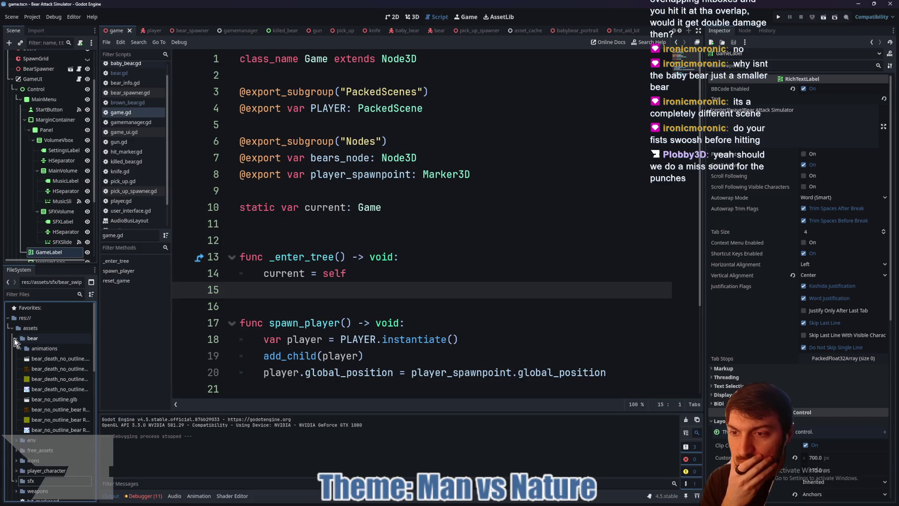
pyautogui.doubleClick(51, 402)
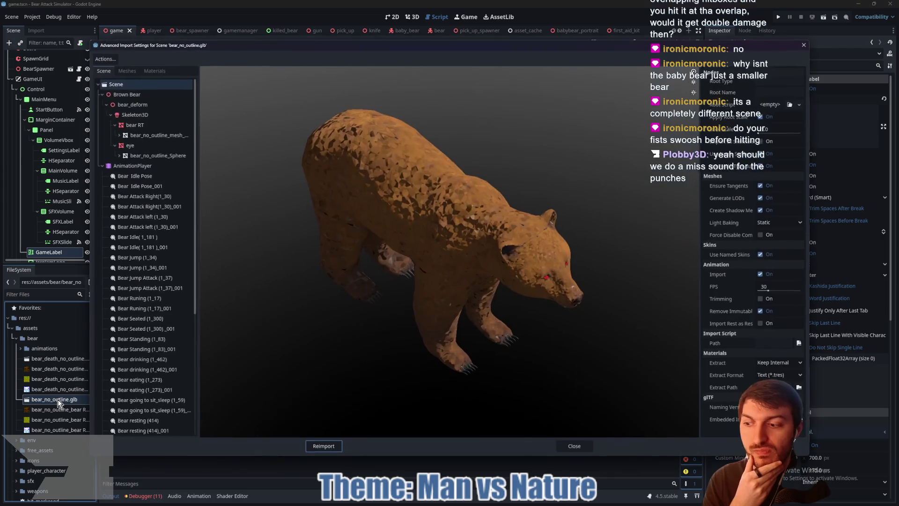
# Step: Save Bear Attack Right(1_30)_001 to res://assets/bear/animations/attack_right.res, overwriting the existing file
pyautogui.click(170, 204)
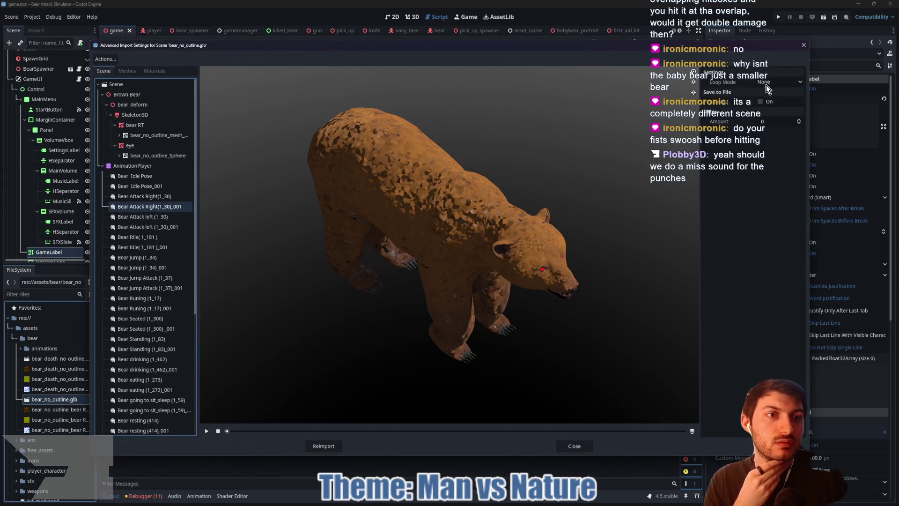
pyautogui.click(760, 102)
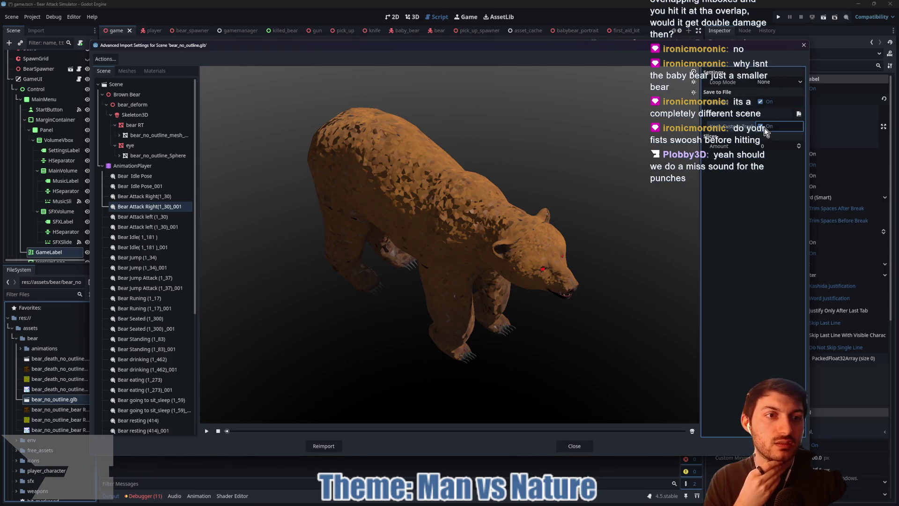
pyautogui.click(799, 115)
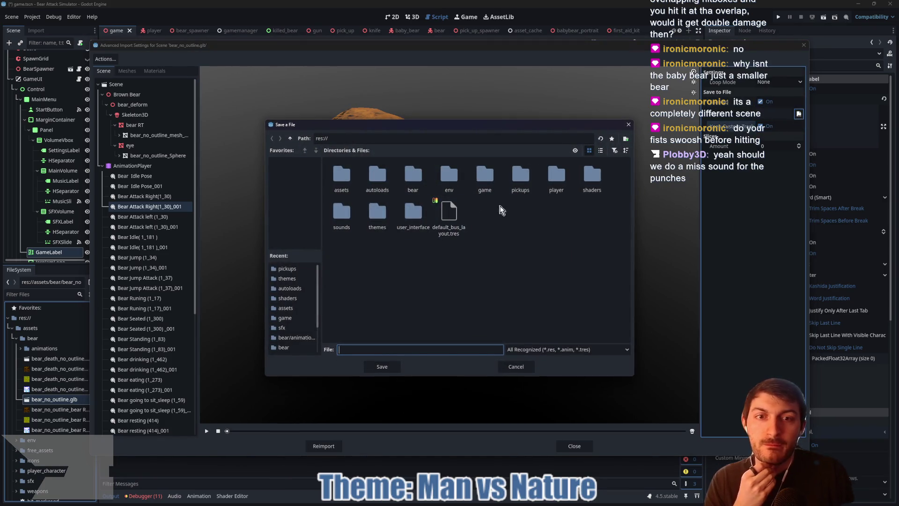
pyautogui.doubleClick(341, 176)
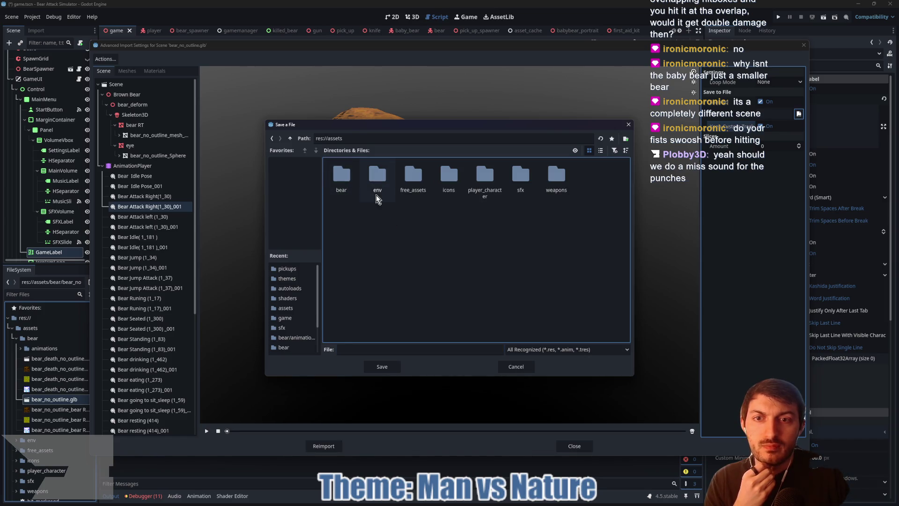
pyautogui.doubleClick(339, 180)
pyautogui.doubleClick(339, 179)
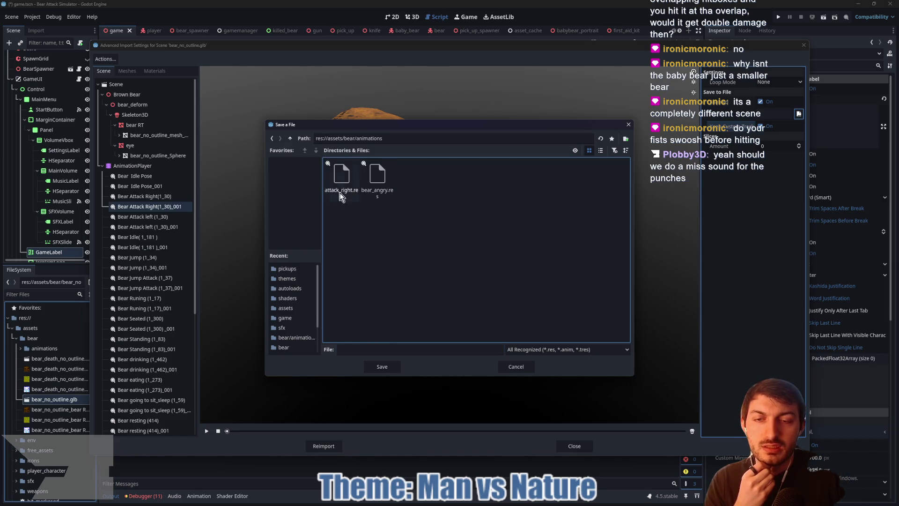
pyautogui.click(341, 178)
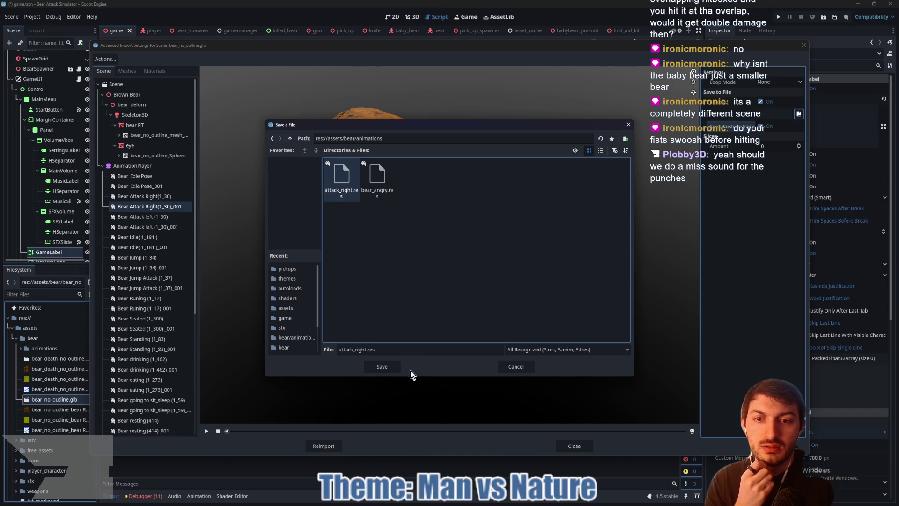
pyautogui.click(382, 367)
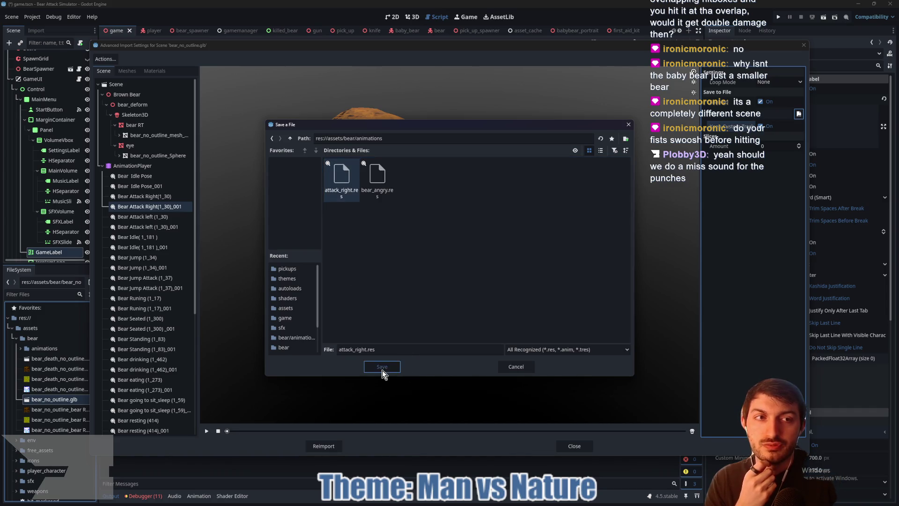
pyautogui.click(418, 265)
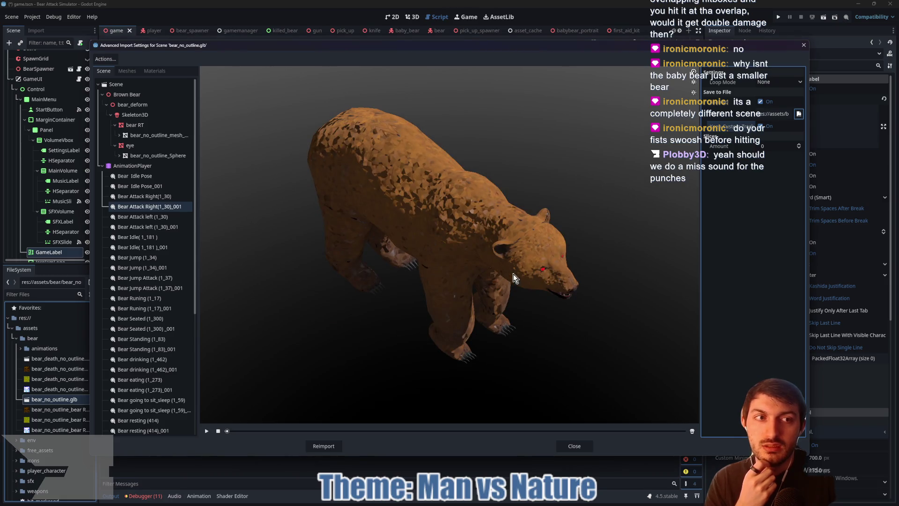
# Step: Enable Save to File for Bear Attack left (1_30)_001 and begin naming its file in res://assets/bear/animations
pyautogui.click(160, 227)
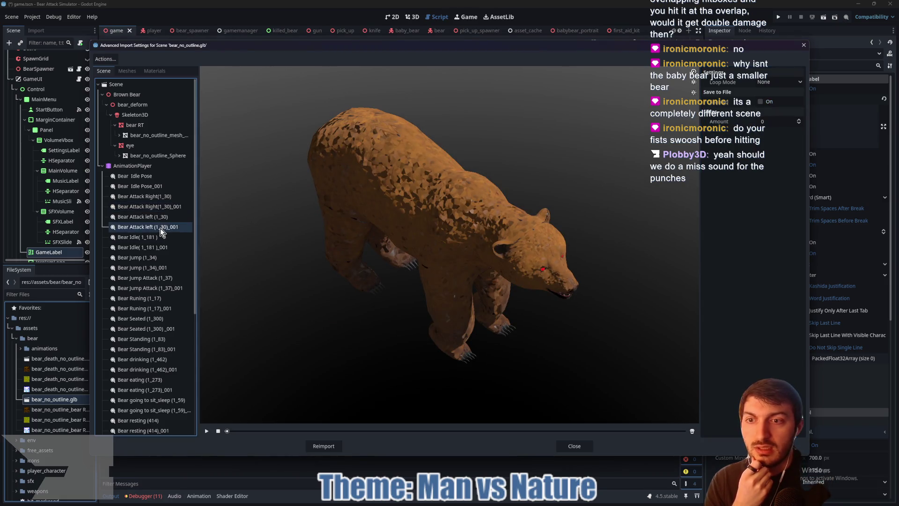
pyautogui.click(761, 126)
pyautogui.click(798, 114)
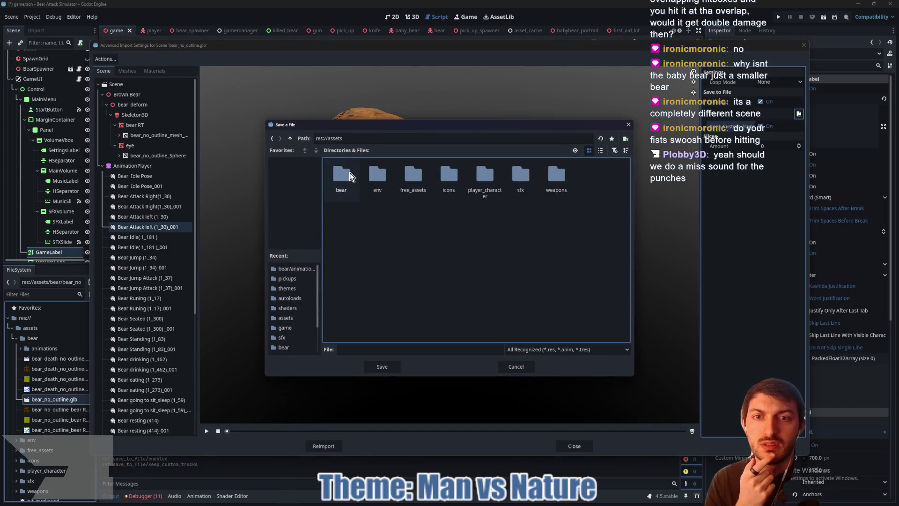
pyautogui.doubleClick(352, 178)
pyautogui.doubleClick(349, 186)
pyautogui.click(377, 180)
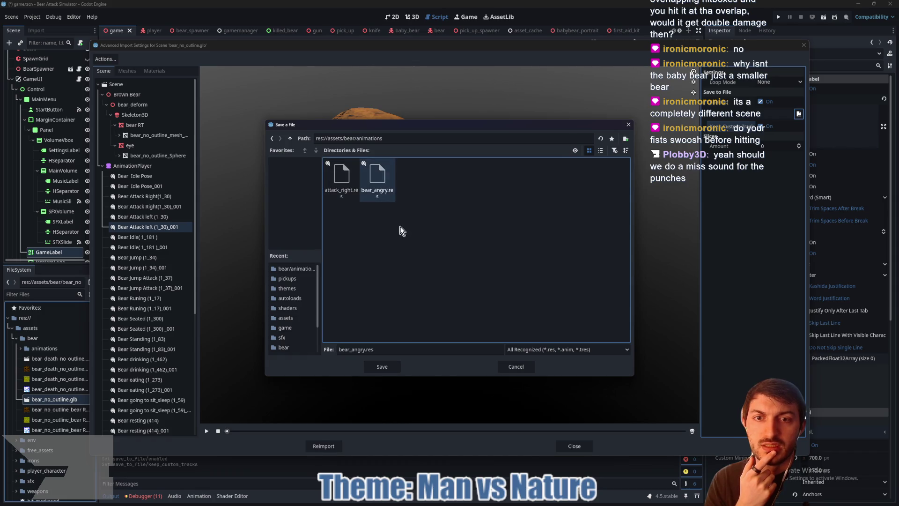
pyautogui.click(435, 204)
pyautogui.doubleClick(365, 349)
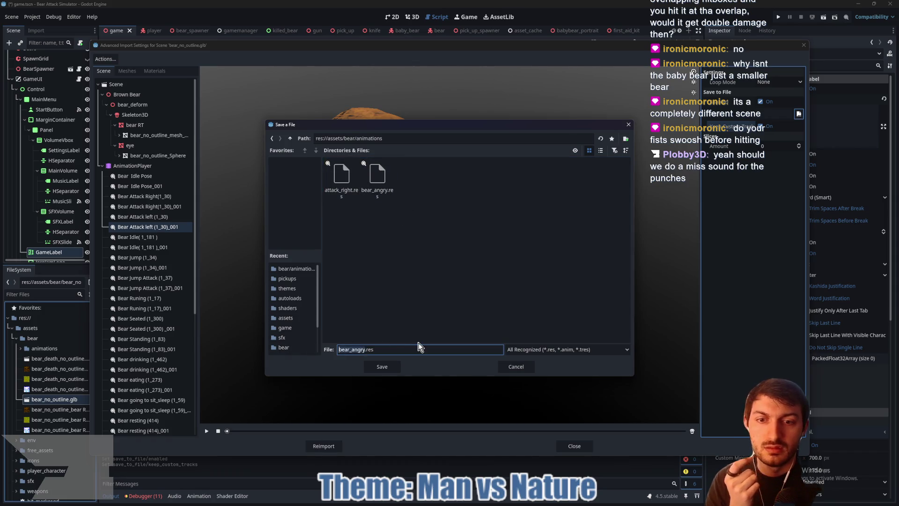